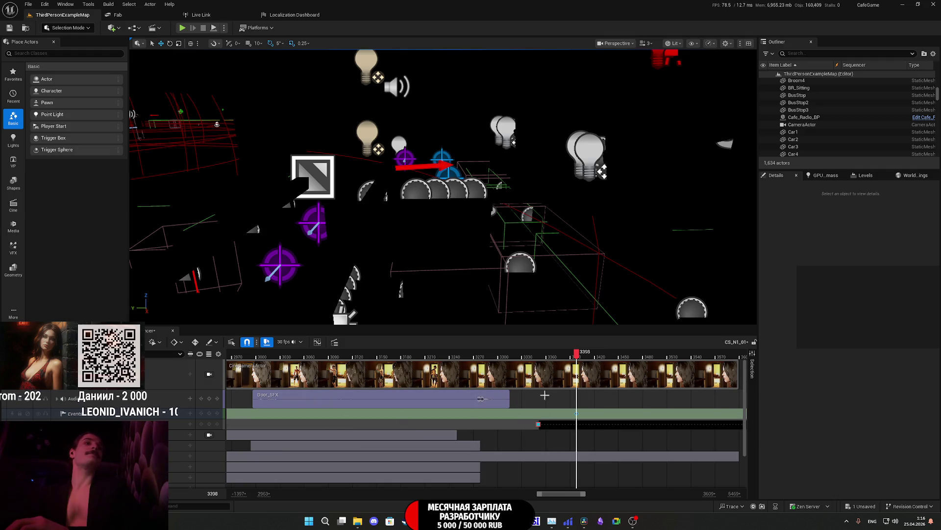
# Step: From the Events key's properties, open its SequenceEvent endpoint function in DirectorBP
pyautogui.rightClick(577, 416)
pyautogui.moveTo(608, 420)
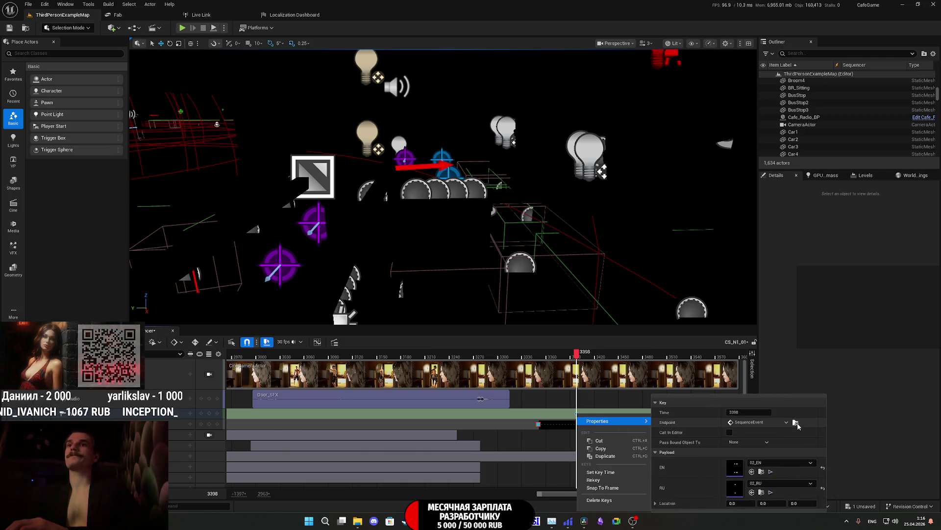
pyautogui.click(795, 421)
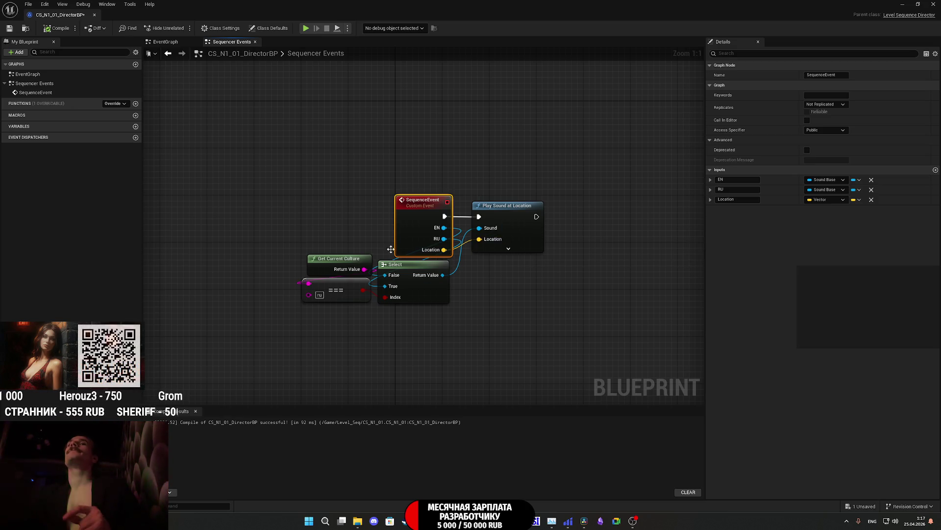
# Step: Save the DirectorBP Blueprint and close its editor window
pyautogui.click(9, 28)
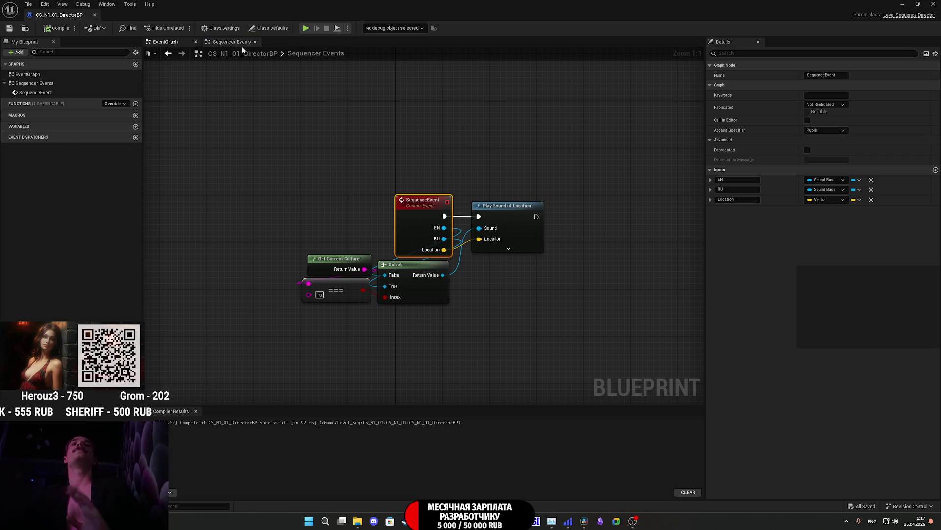
pyautogui.click(934, 3)
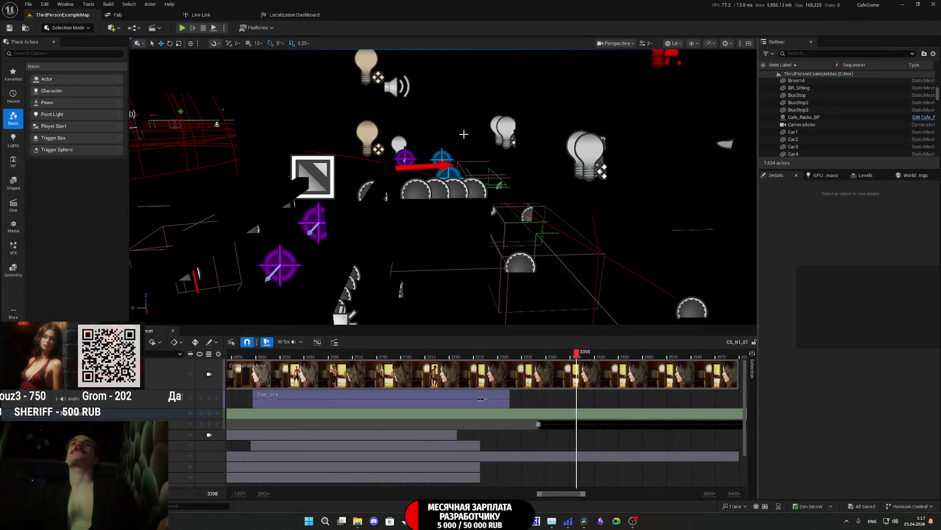
# Step: Jump the cutscene to frame 3347 and fly toward the tall building and lit dark area
pyautogui.click(536, 356)
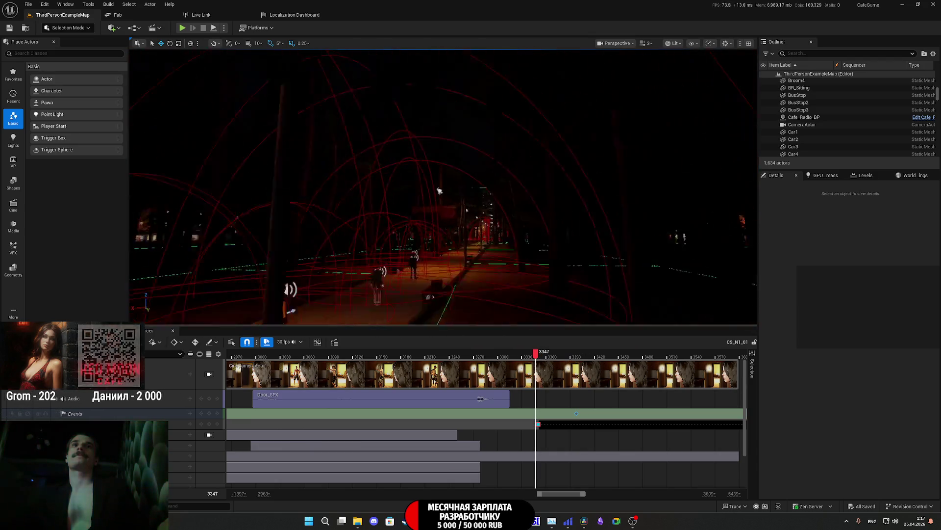
pyautogui.moveTo(440, 191); pyautogui.dragTo(440, 191)
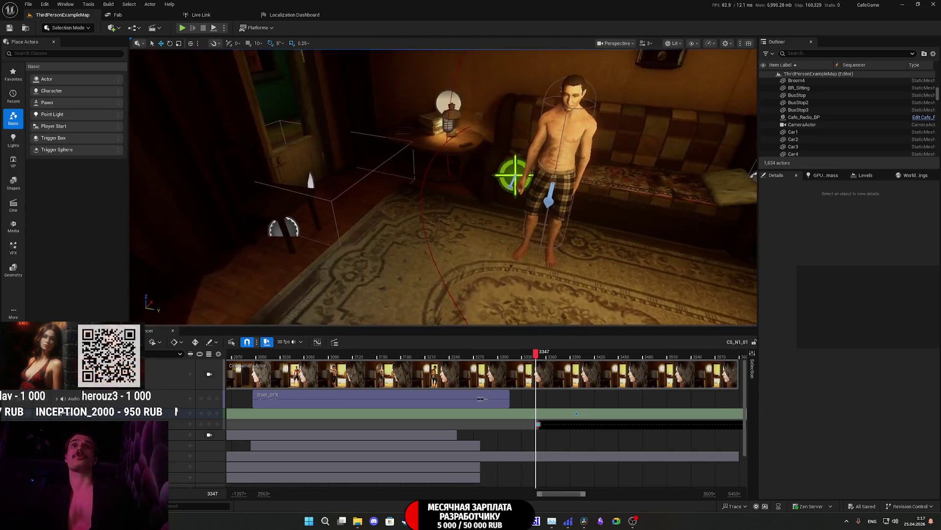
pyautogui.moveTo(514, 283); pyautogui.dragTo(514, 283)
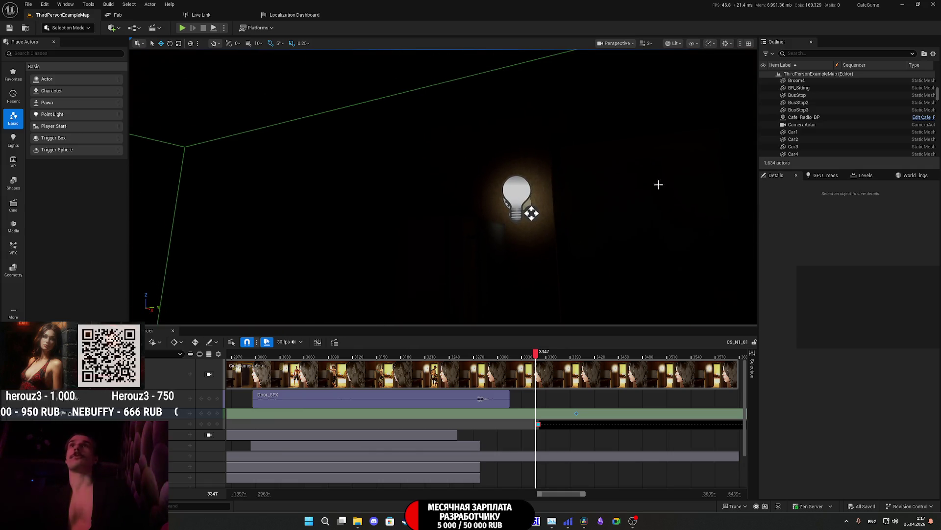
# Step: Switch the viewport to Unlit, fly back into the sofa room, and scrub near frame 3309
pyautogui.click(709, 43)
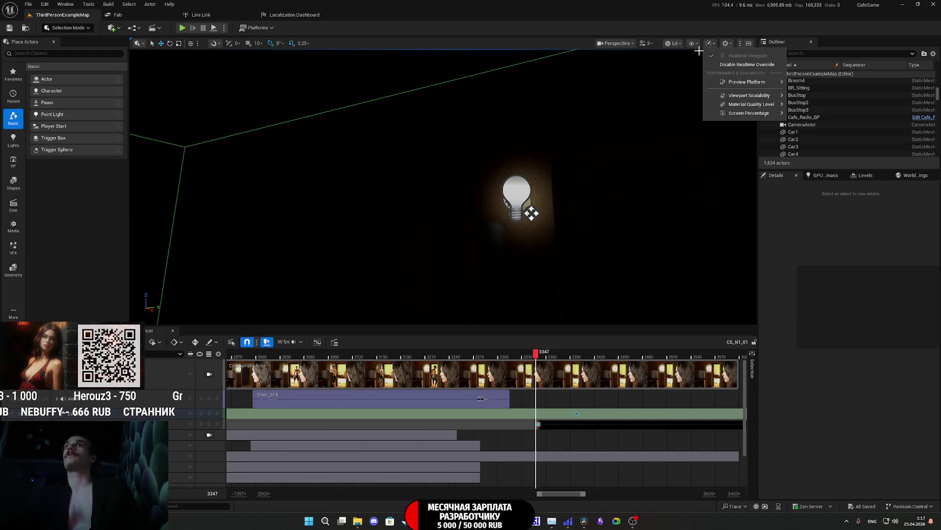
pyautogui.click(674, 43)
pyautogui.click(674, 44)
pyautogui.click(677, 78)
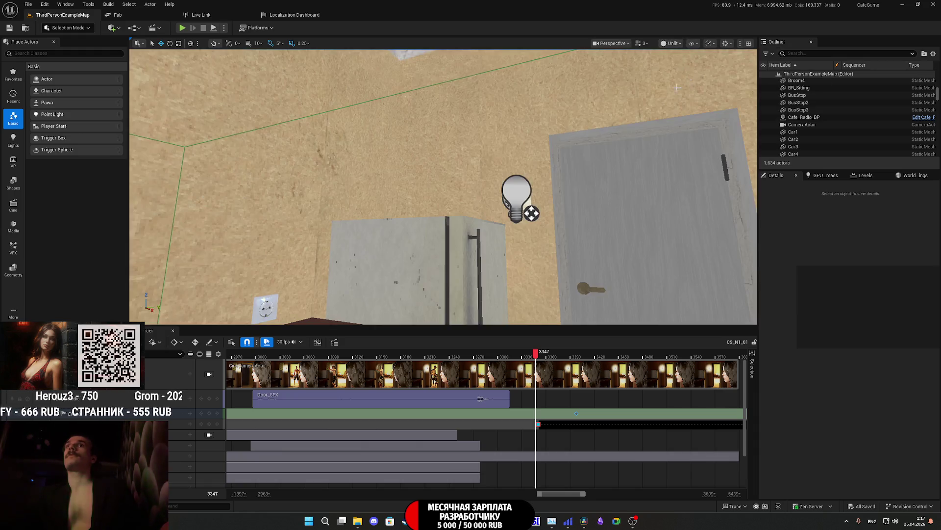
pyautogui.moveTo(677, 88); pyautogui.dragTo(676, 88)
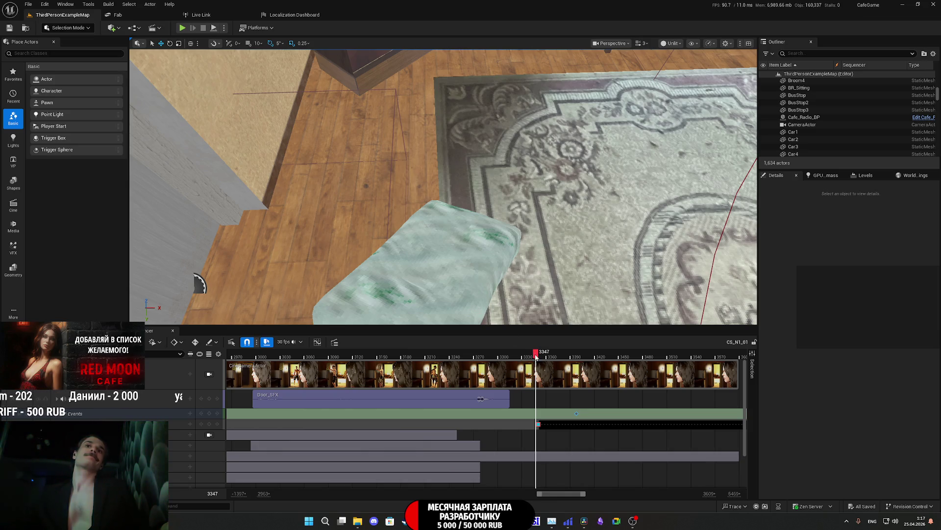
pyautogui.moveTo(537, 357)
pyautogui.mouseDown()
pyautogui.moveTo(417, 357)
pyautogui.moveTo(565, 359)
pyautogui.mouseUp()
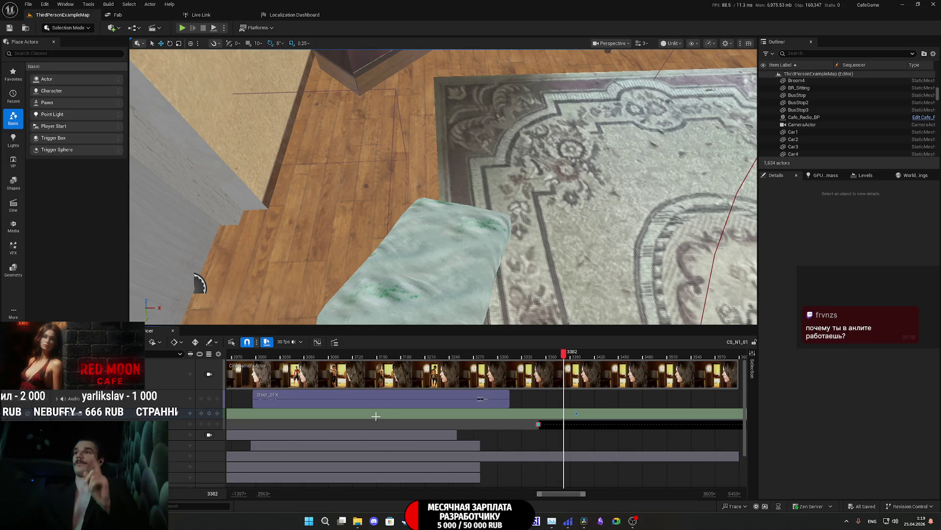
# Step: Select the Door_SFX audio section, then GL_Female to read its location
pyautogui.click(360, 403)
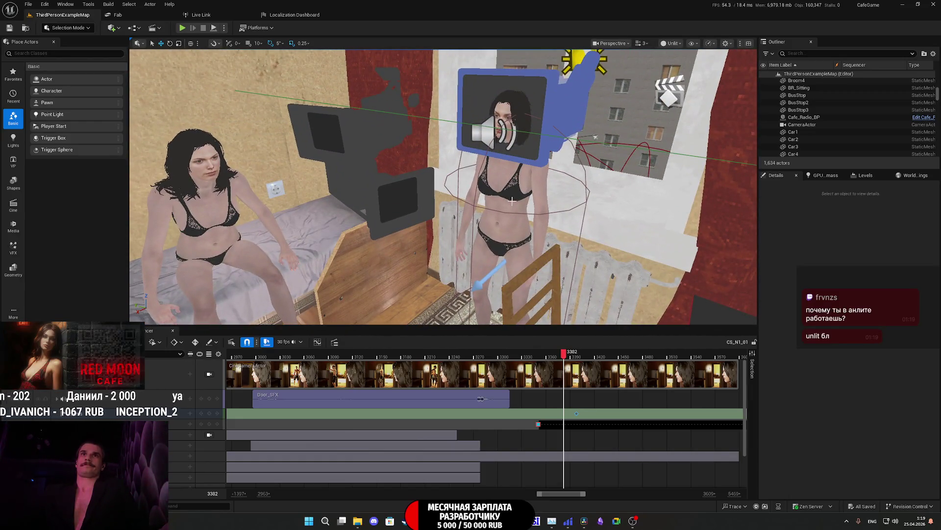
pyautogui.click(510, 197)
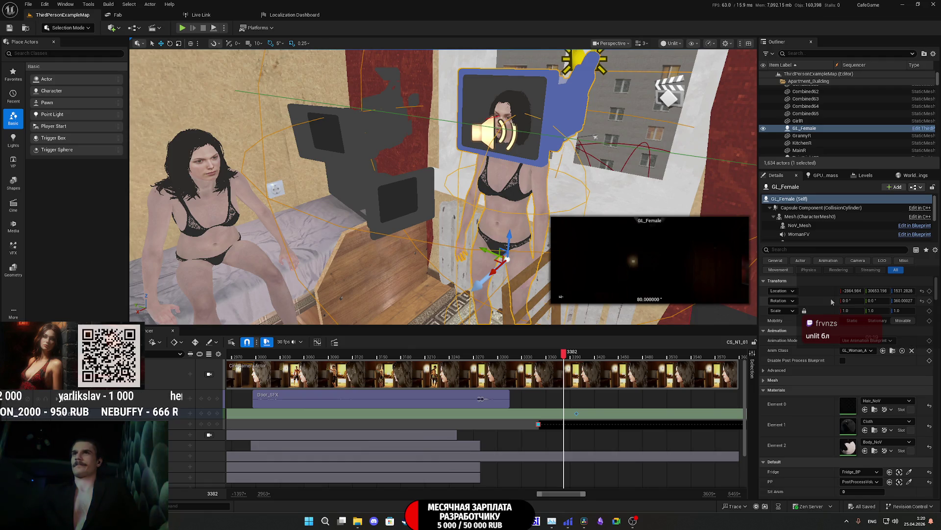
# Step: In the event key's Payload properties, set Location X to -2864
pyautogui.rightClick(577, 413)
pyautogui.moveTo(603, 420)
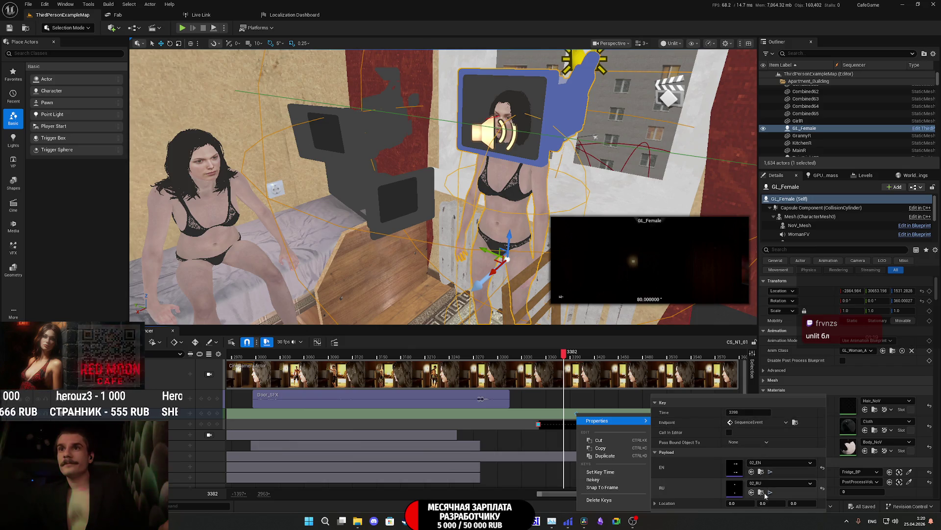
pyautogui.click(744, 504)
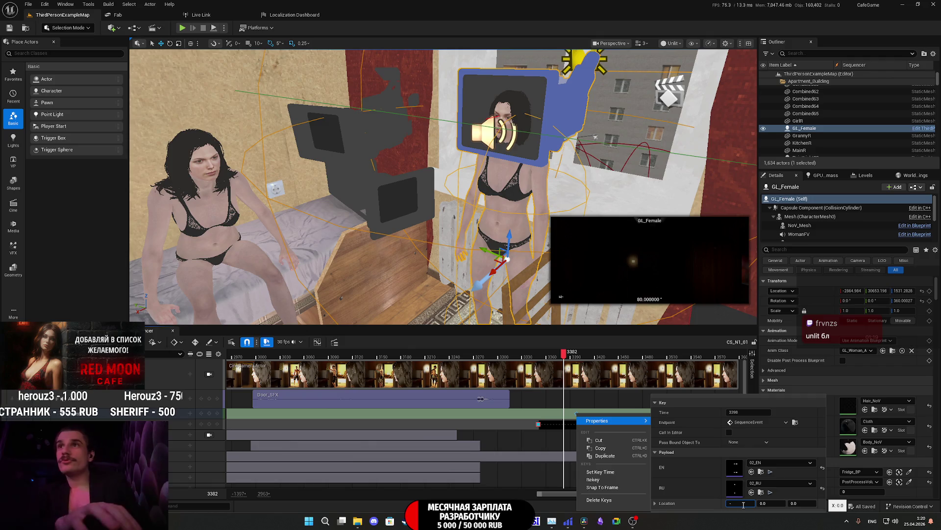
pyautogui.write('-286')
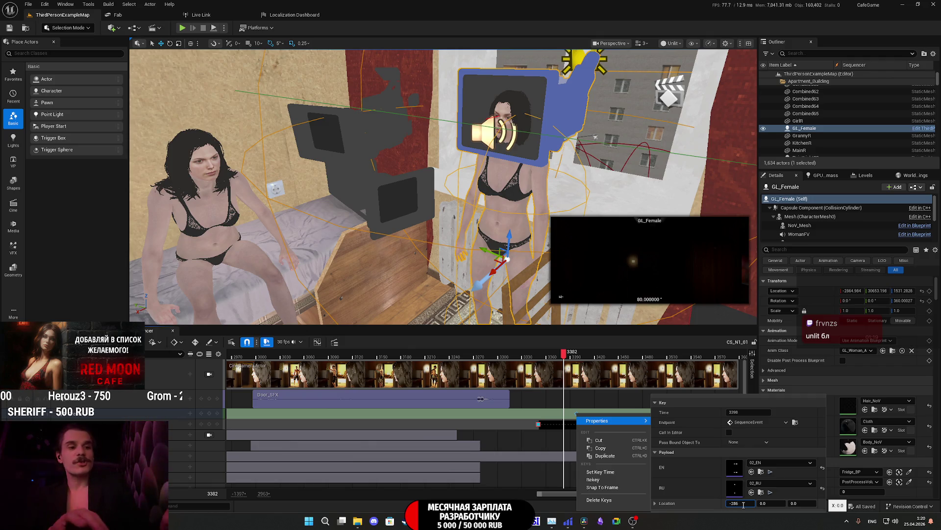
pyautogui.write('4')
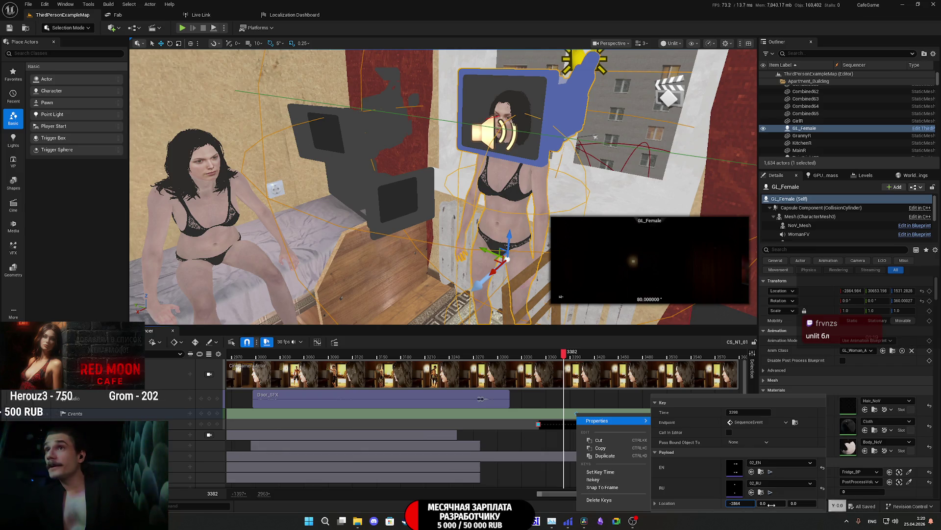
pyautogui.press('Return')
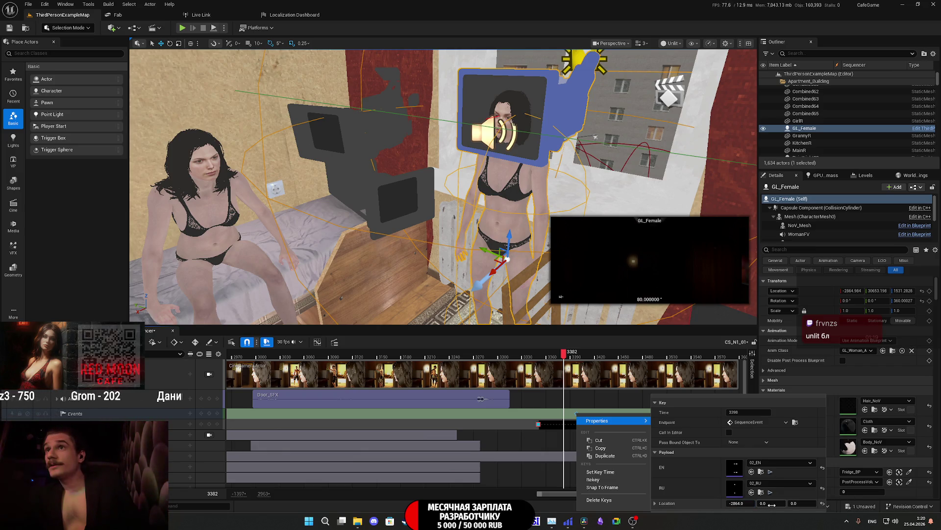
pyautogui.write('30')
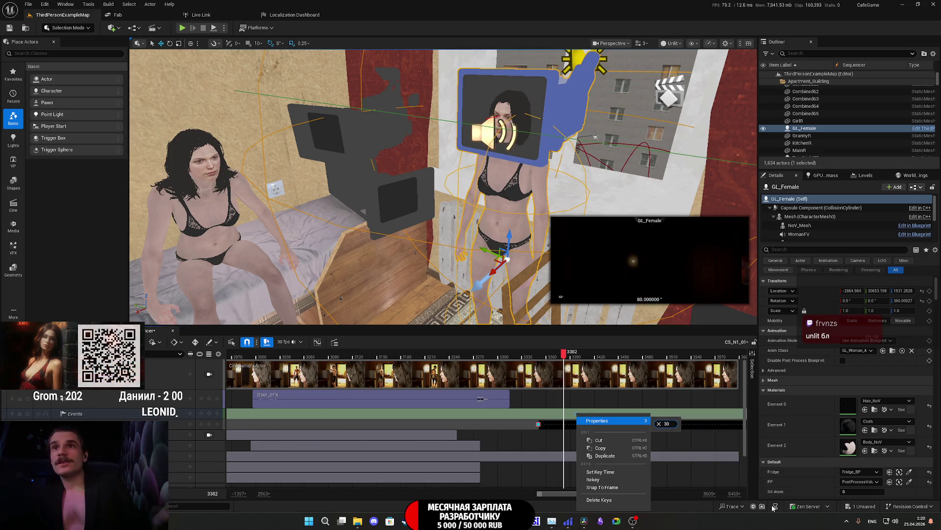
pyautogui.press('BackSpace')
pyautogui.press('BackSpace')
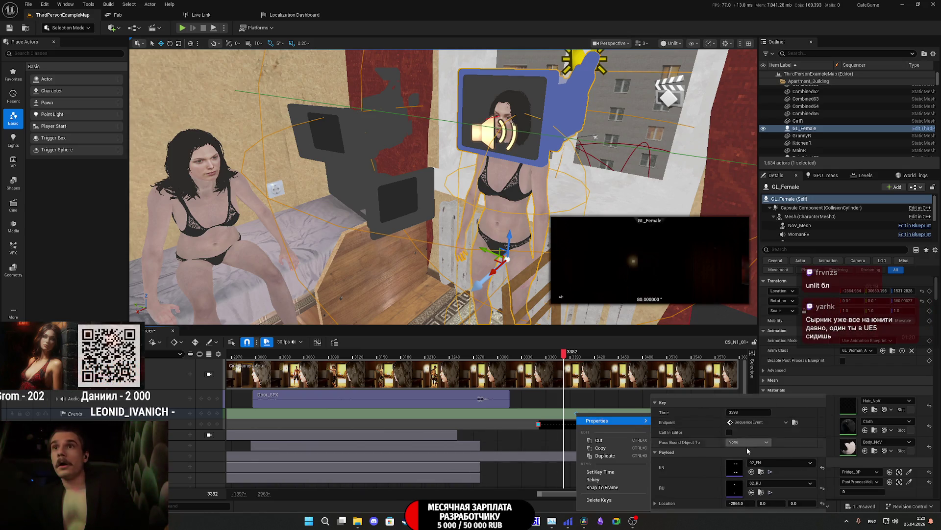
# Step: Set the key's Location Y to 30653 and Z to 1531
pyautogui.click(772, 503)
pyautogui.write('30653')
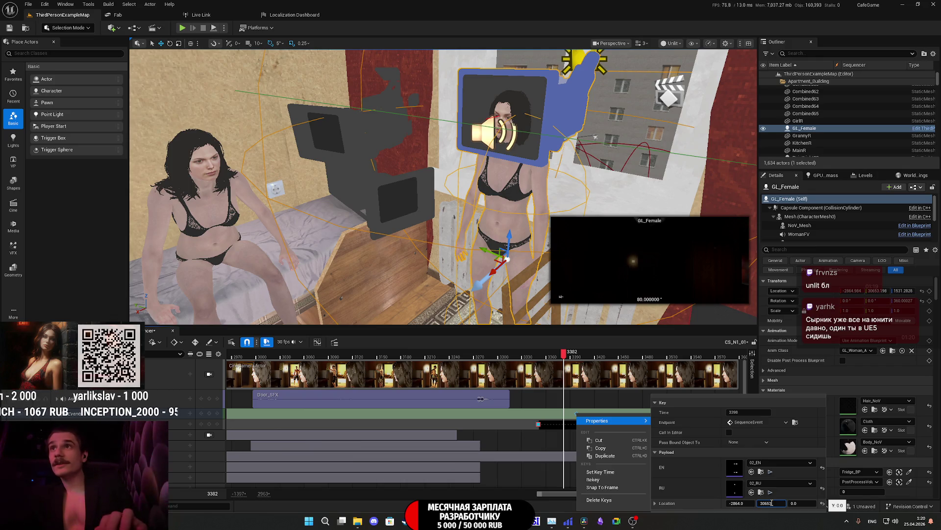
pyautogui.press('Return')
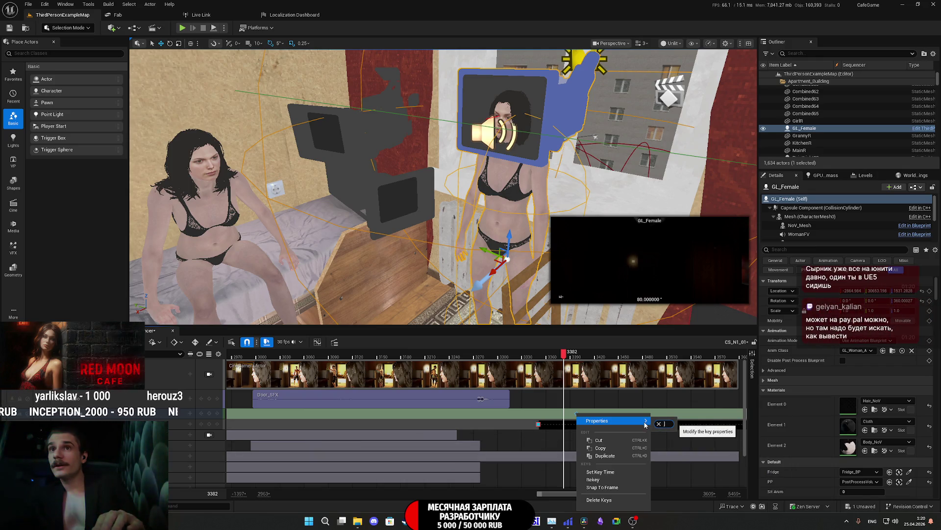
pyautogui.click(645, 425)
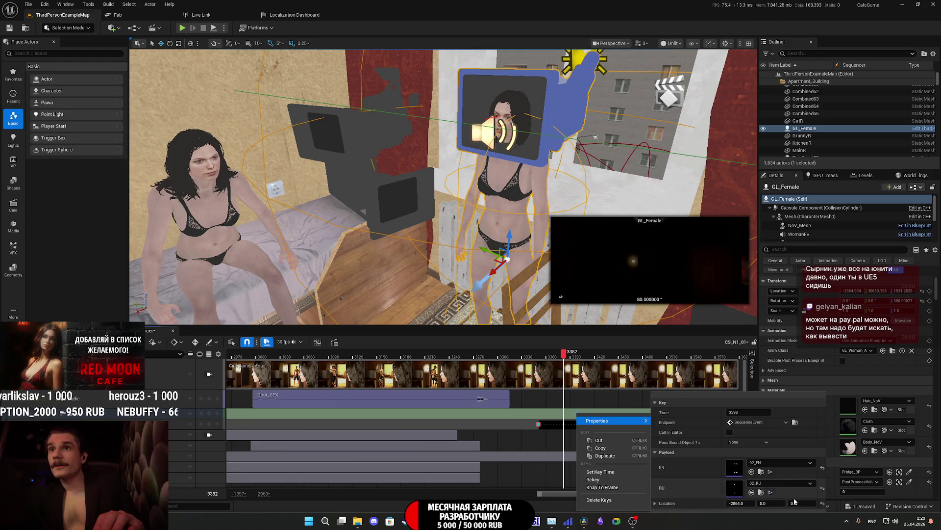
pyautogui.click(770, 504)
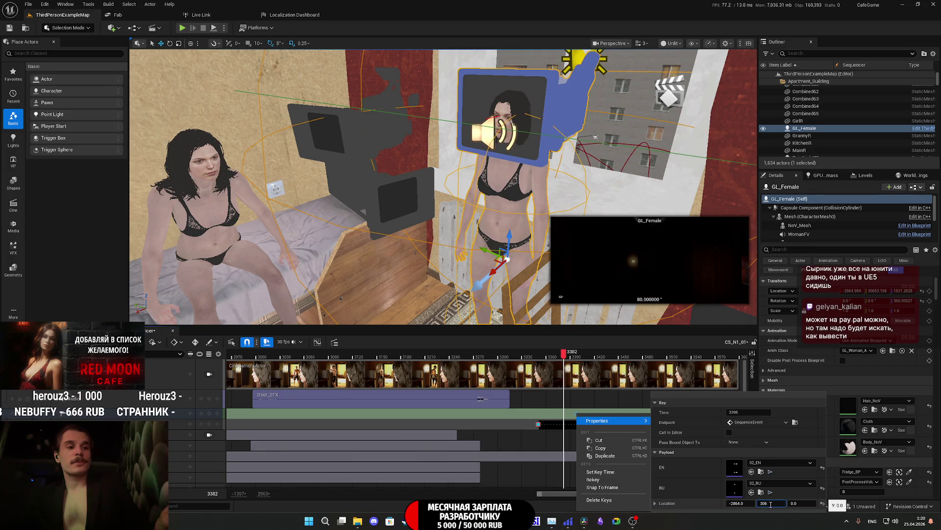
pyautogui.write('53')
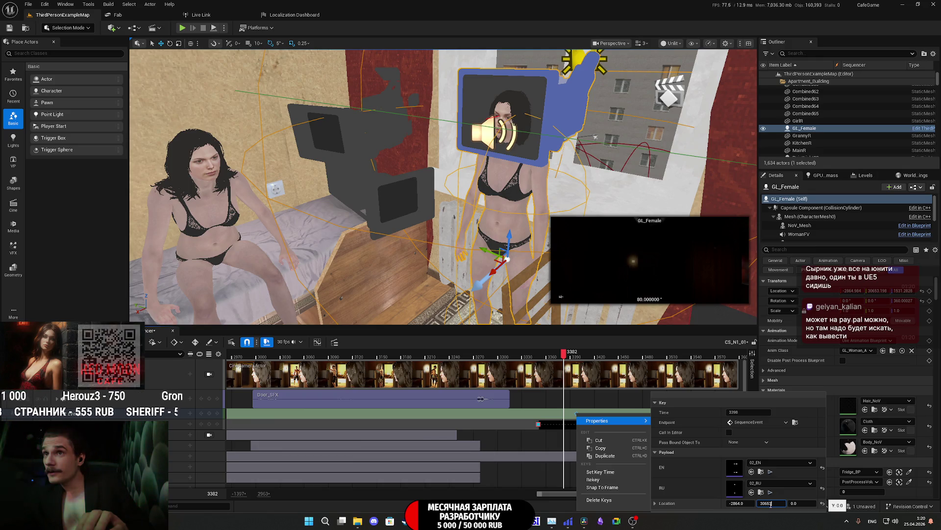
pyautogui.press('Return')
pyautogui.click(800, 503)
pyautogui.write('1531')
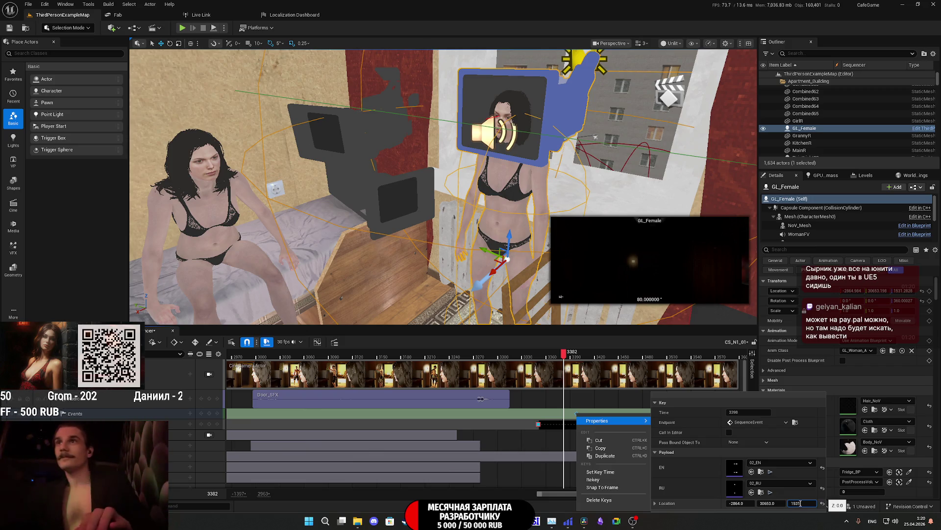
pyautogui.press('Return')
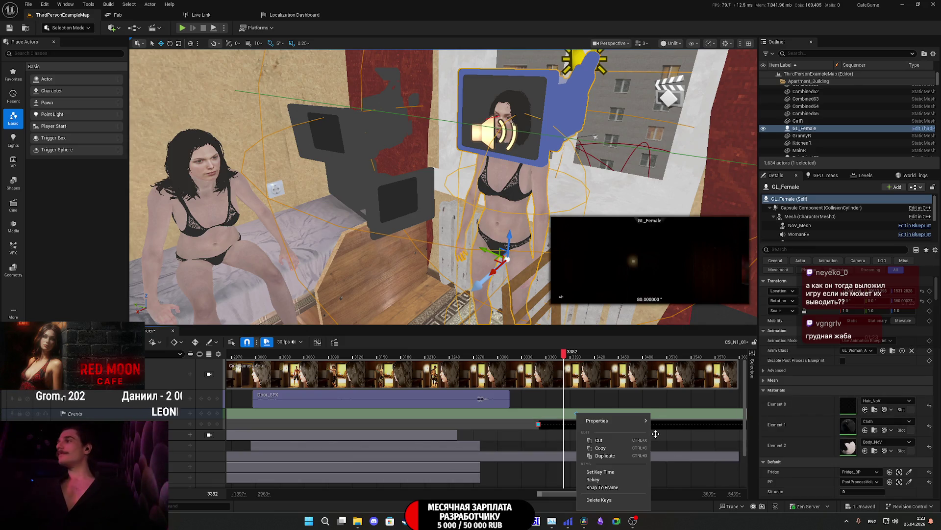
# Step: Close the event key's properties and deselect GL_Female
pyautogui.moveTo(630, 425)
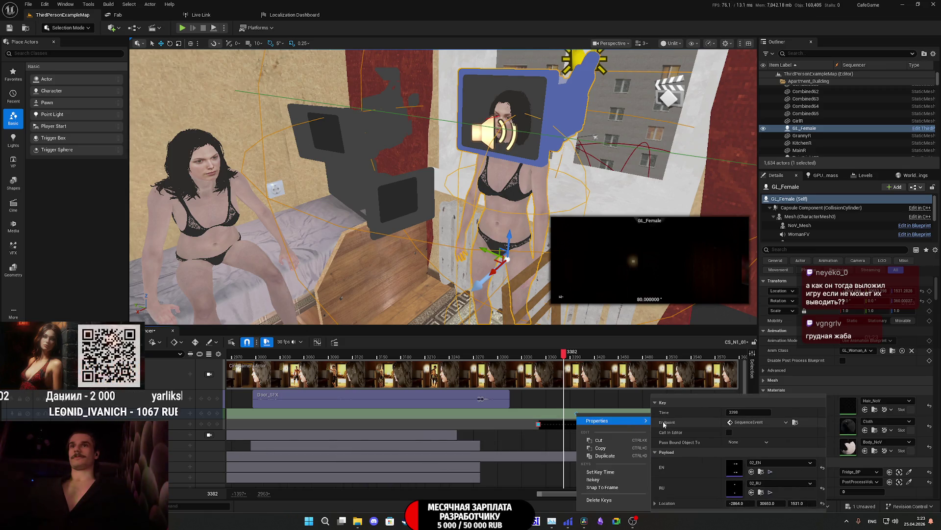
pyautogui.click(552, 431)
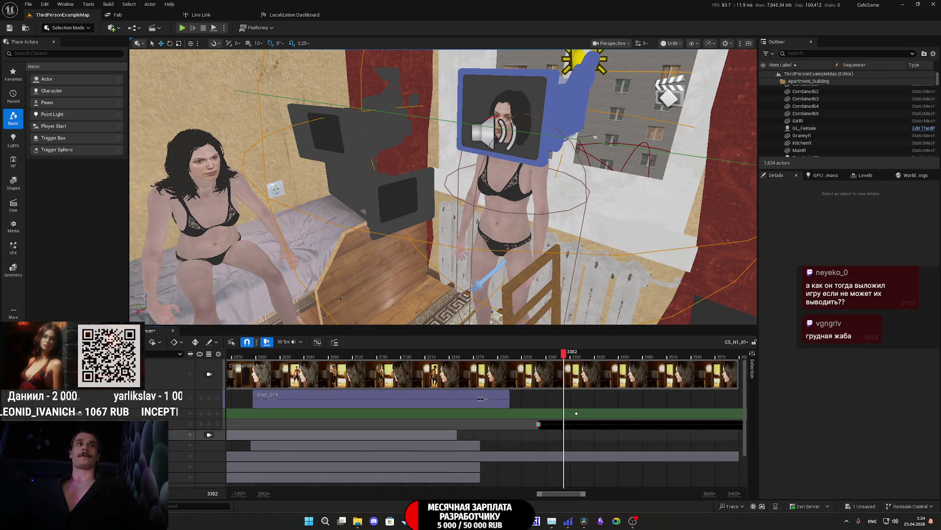
# Step: Save all changes with Ctrl+S and check the Cinematics level sequence list
pyautogui.hotkey('ctrl', 's')
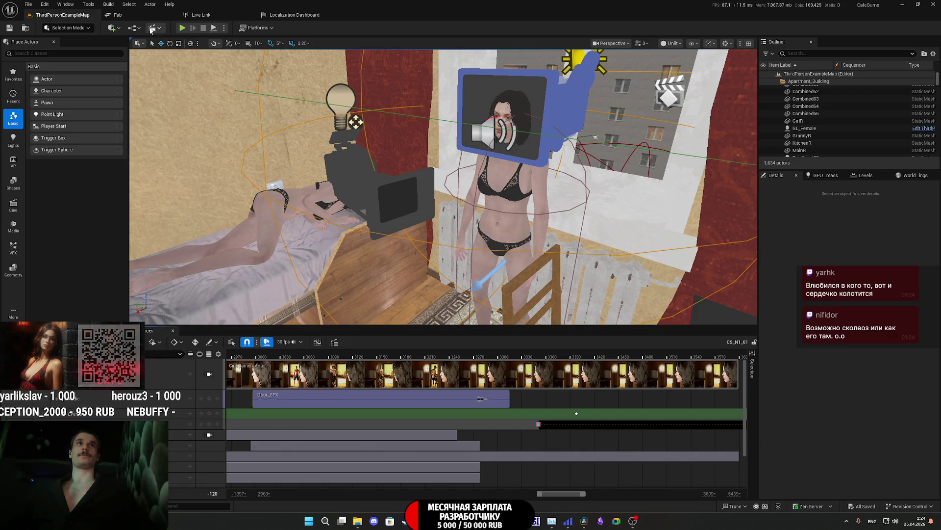
pyautogui.click(158, 31)
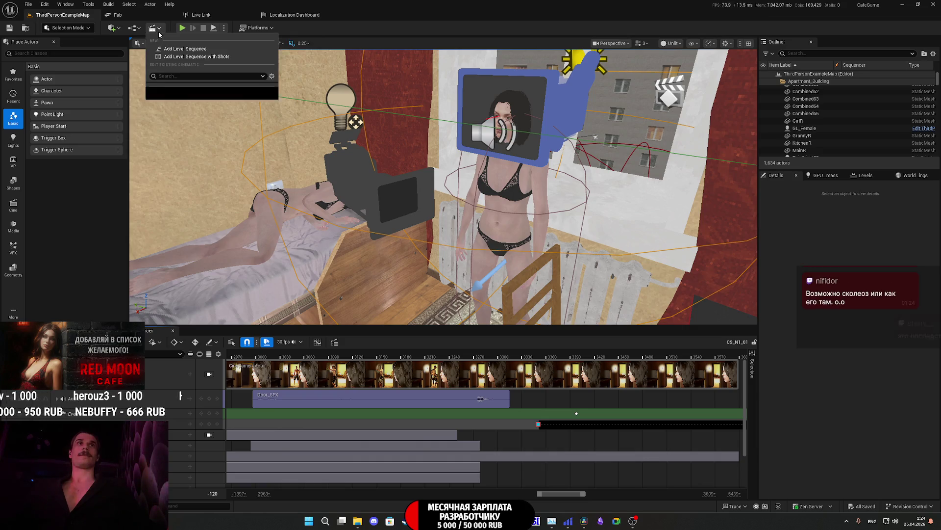
pyautogui.click(158, 30)
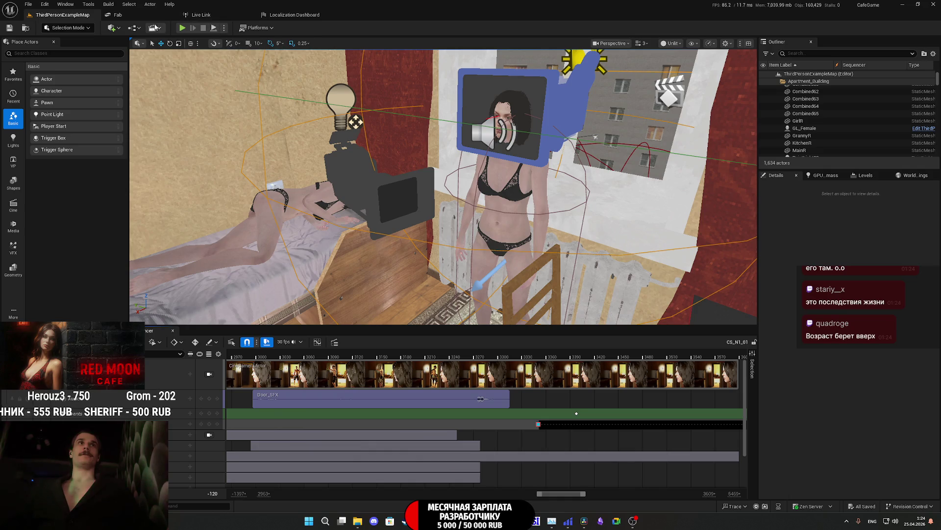
pyautogui.click(157, 27)
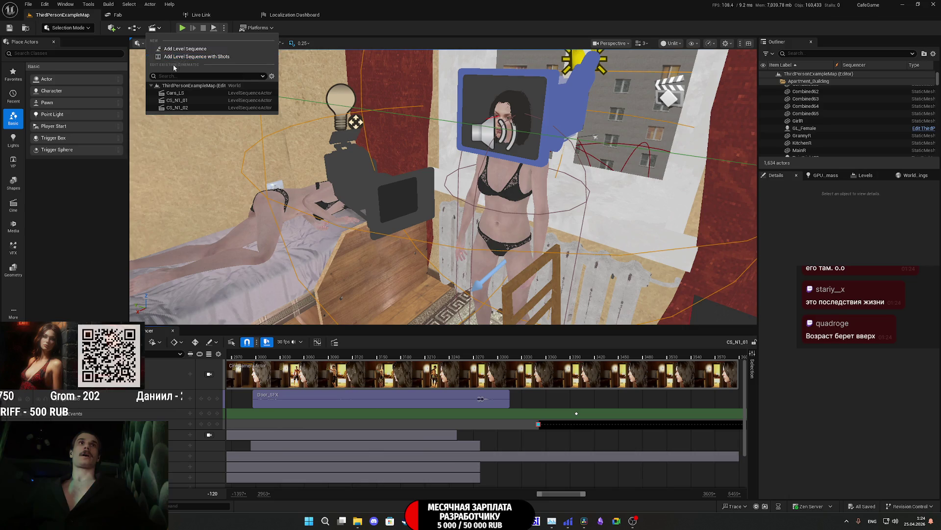
pyautogui.click(356, 122)
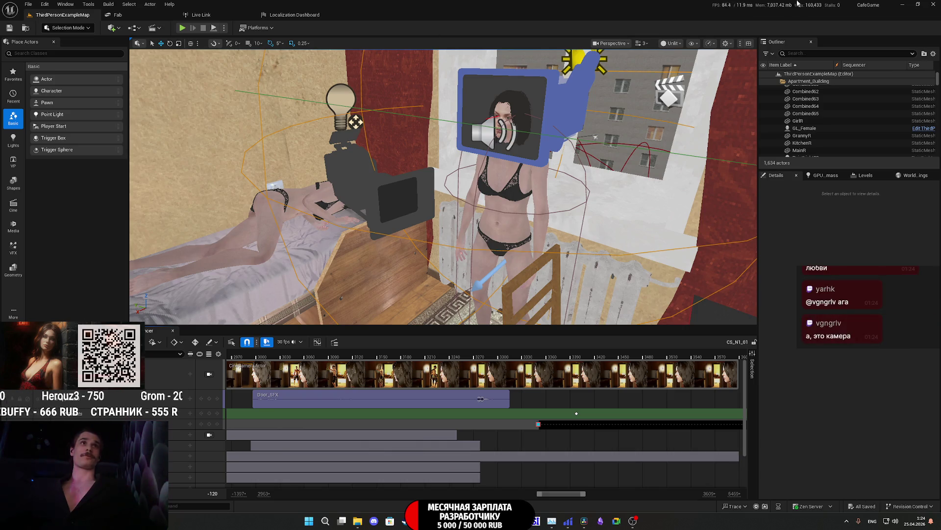
# Step: Check the chat on the Twitch Stream Manager in Chrome, then return to Unreal Editor
pyautogui.hotkey('alt', 'Tab')
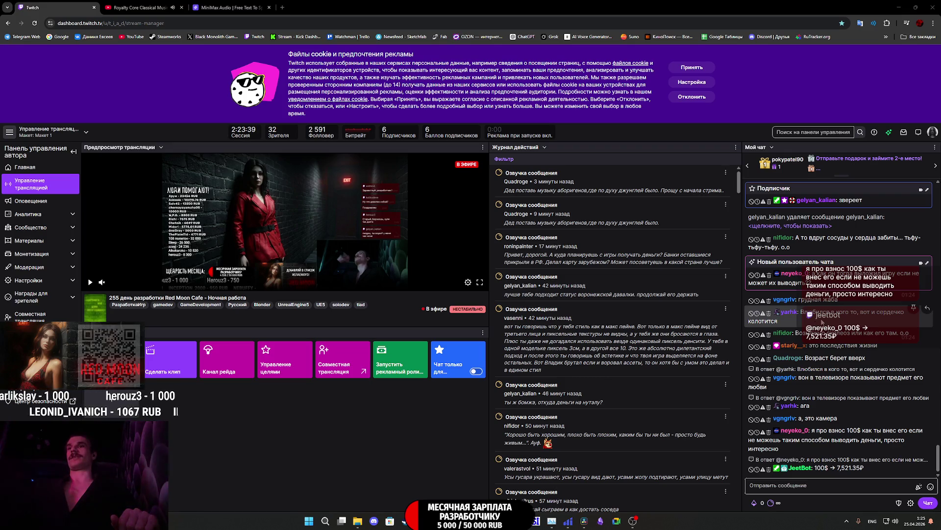
pyautogui.hotkey('alt', 'Tab')
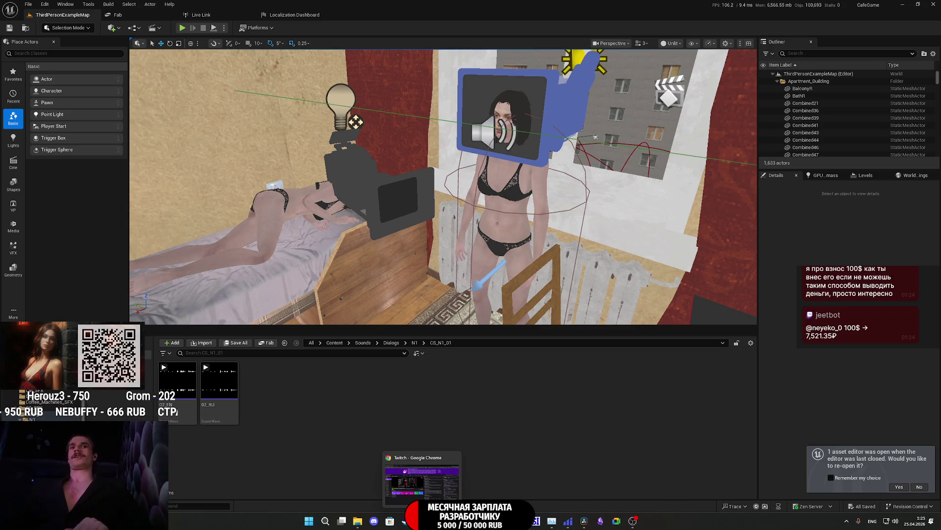
# Step: Bring the Twitch stream dashboard window in Chrome to the front from the taskbar
pyautogui.click(443, 499)
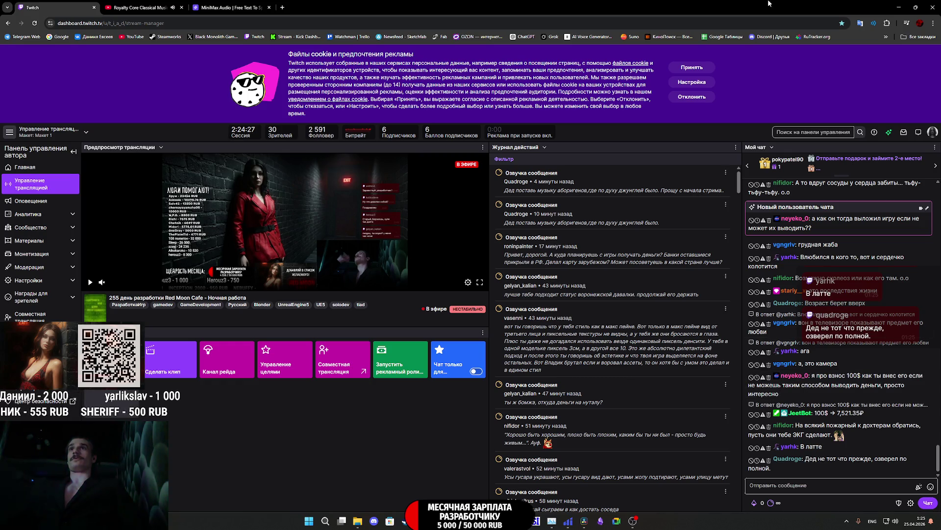
# Step: Browse Chrome's All bookmarks list and close it without opening any
pyautogui.click(913, 39)
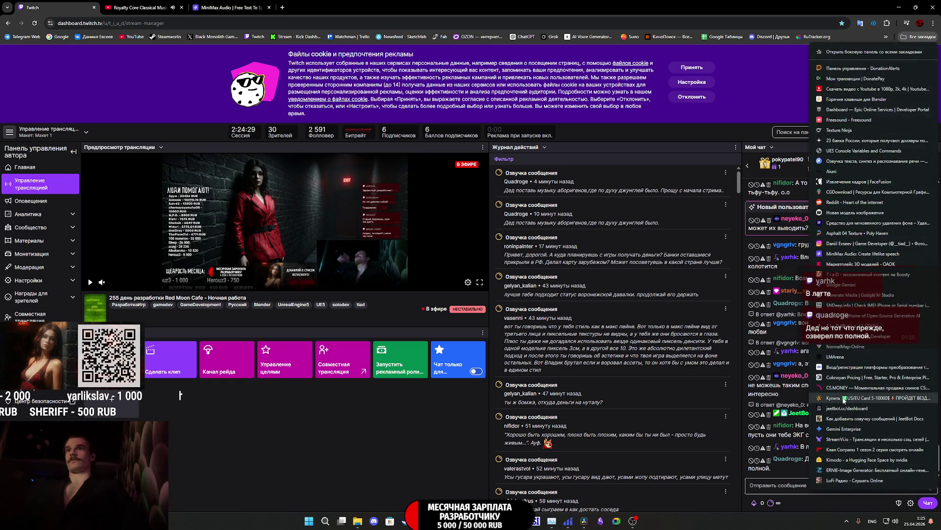
pyautogui.click(406, 464)
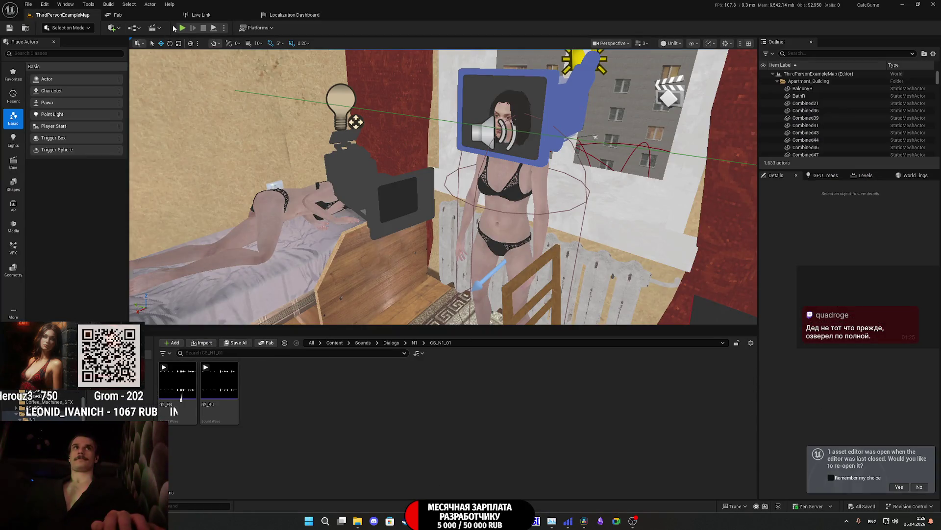
# Step: Launch a Play-in-Editor session of ThirdPersonExampleMap and switch it to fullscreen
pyautogui.hotkey('alt', 'p')
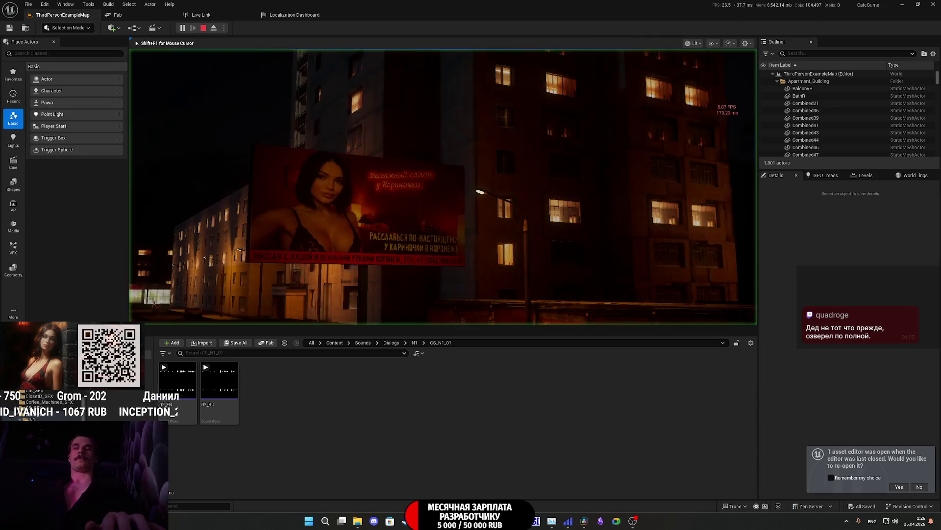
pyautogui.press('F11')
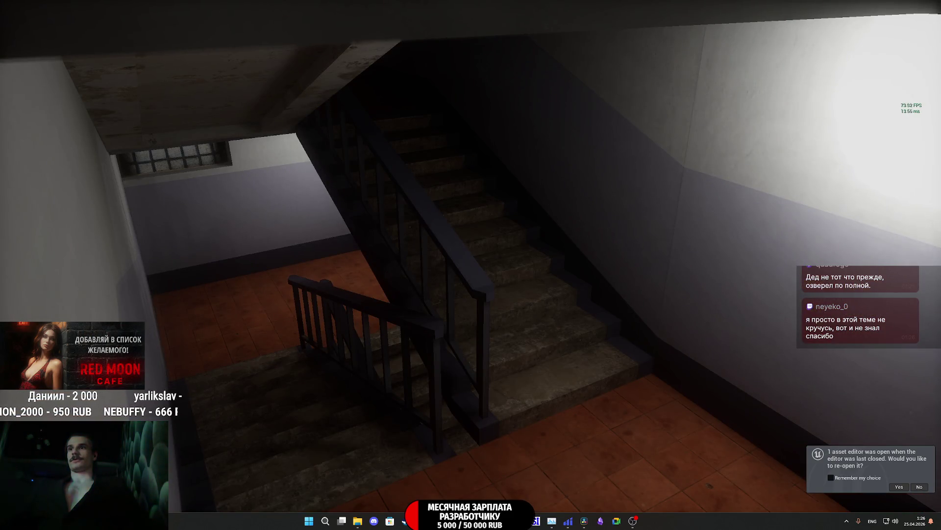
# Step: Dismiss the Windows Start panel and return focus to the running game
pyautogui.press('super')
pyautogui.click(920, 486)
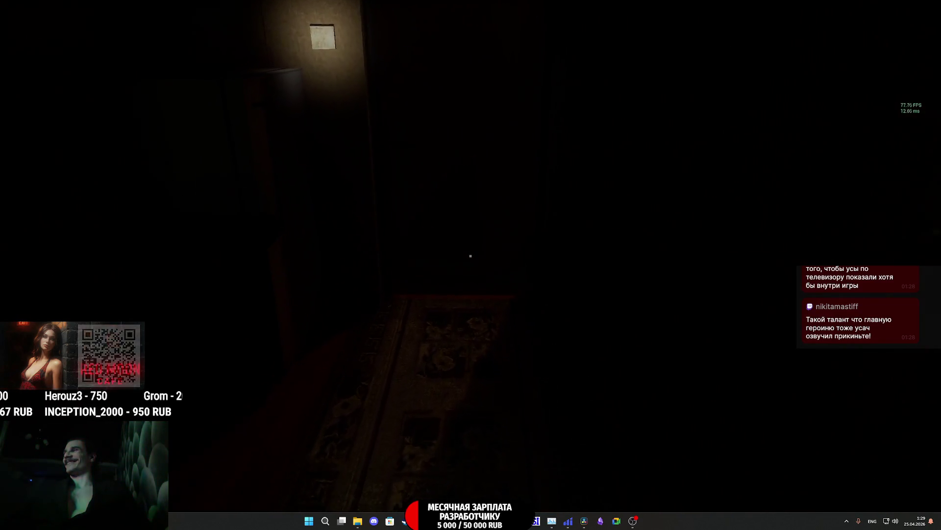
# Step: Switch on the room light, take the red item from the wardrobe, then pause the game
pyautogui.press('w')
pyautogui.click(470, 256)
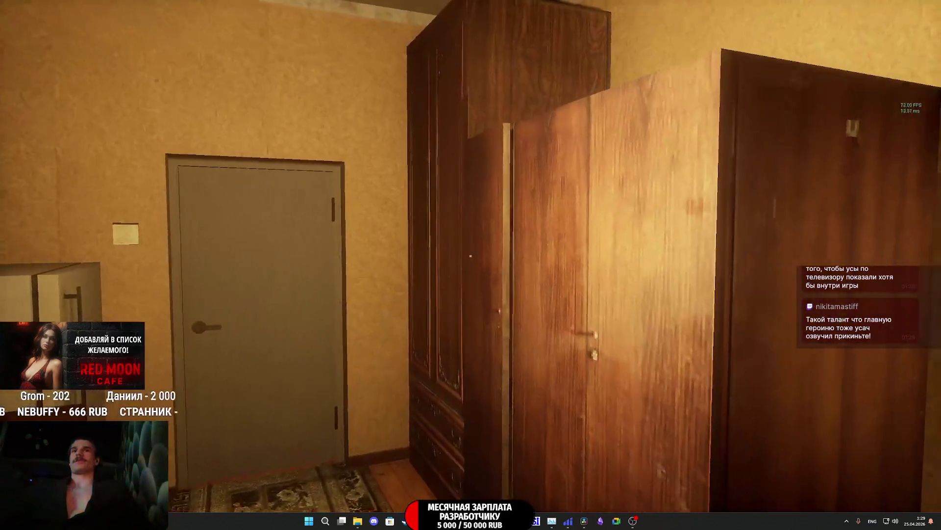
pyautogui.press('w')
pyautogui.click(471, 256)
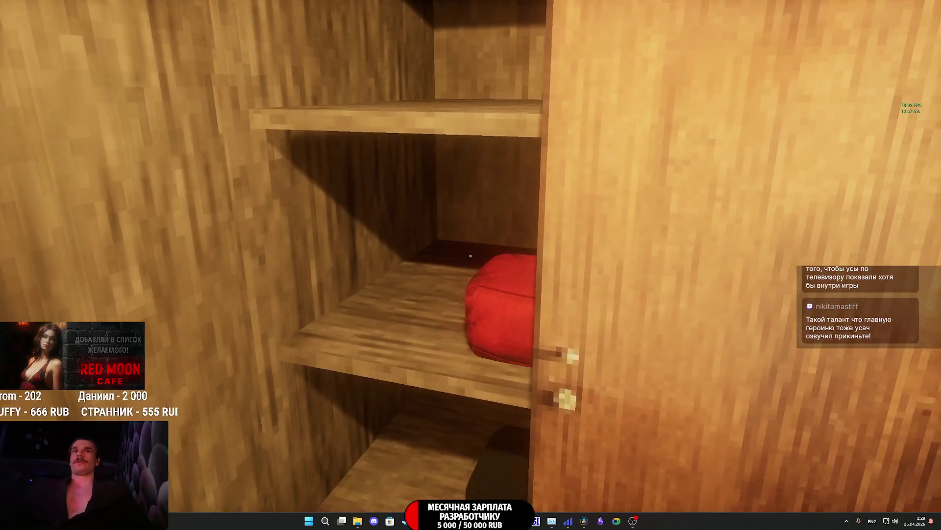
pyautogui.click(471, 256)
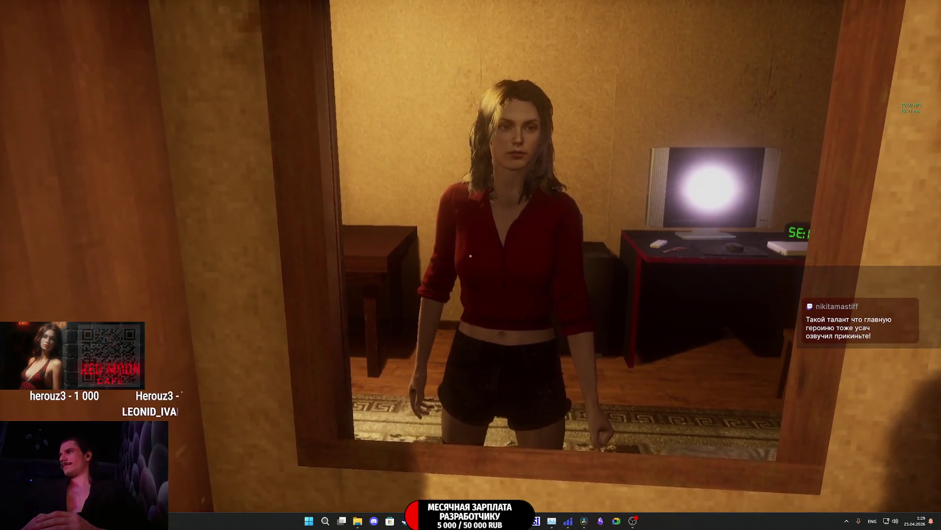
pyautogui.press('Escape')
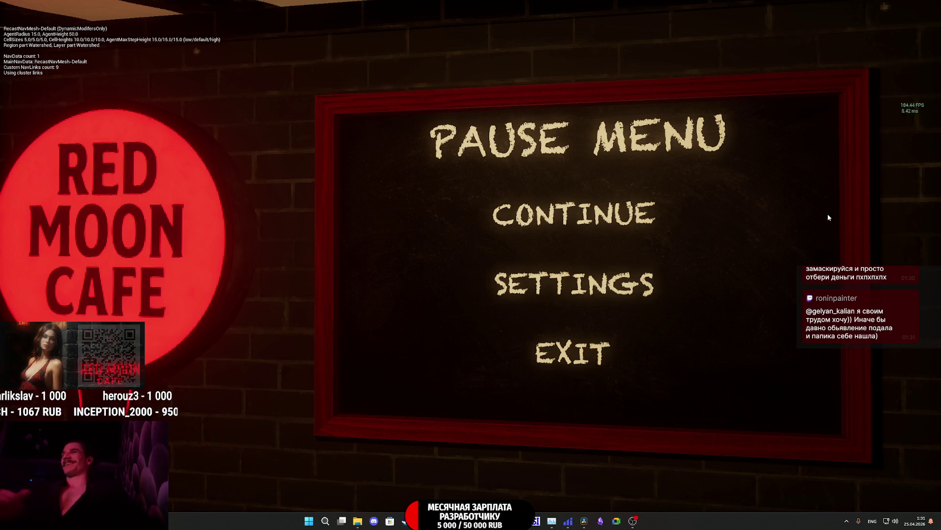
# Step: Resume gameplay and walk through the door into the living room
pyautogui.click(594, 211)
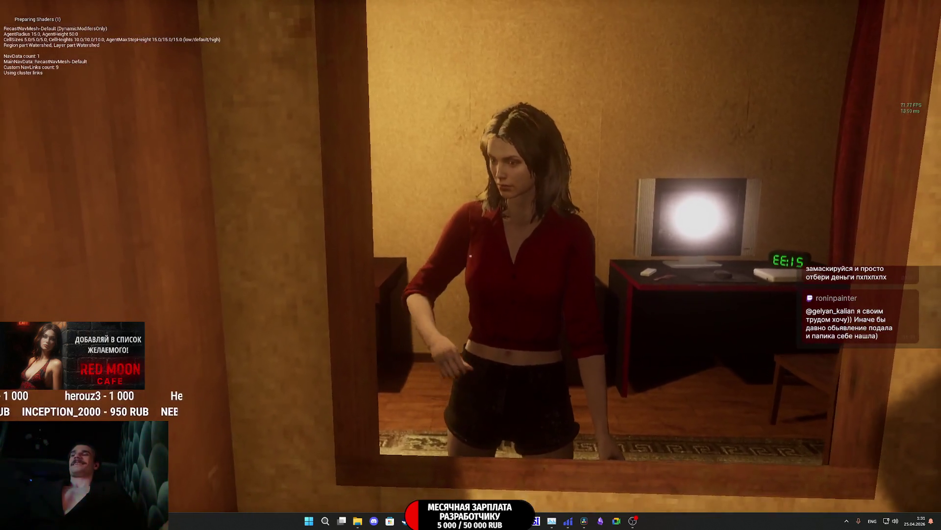
pyautogui.moveTo(471, 255)
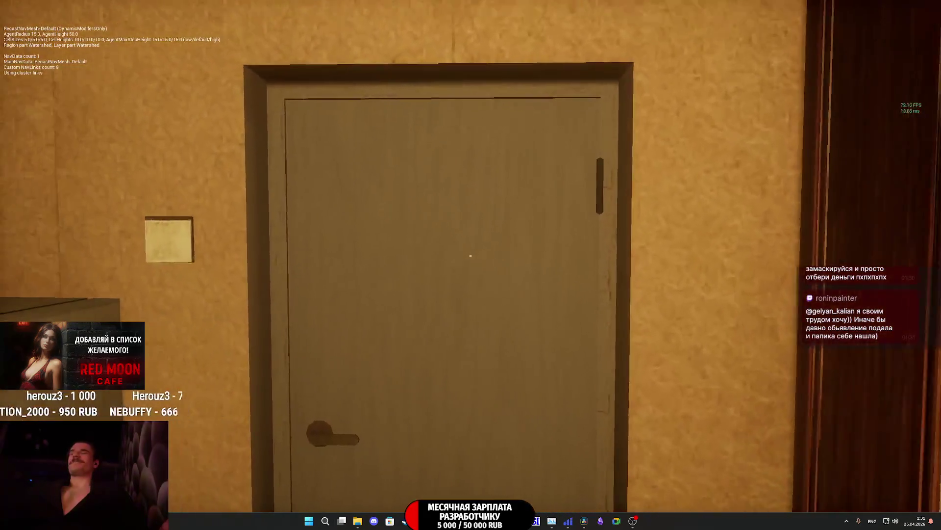
pyautogui.press('e')
pyautogui.press('w')
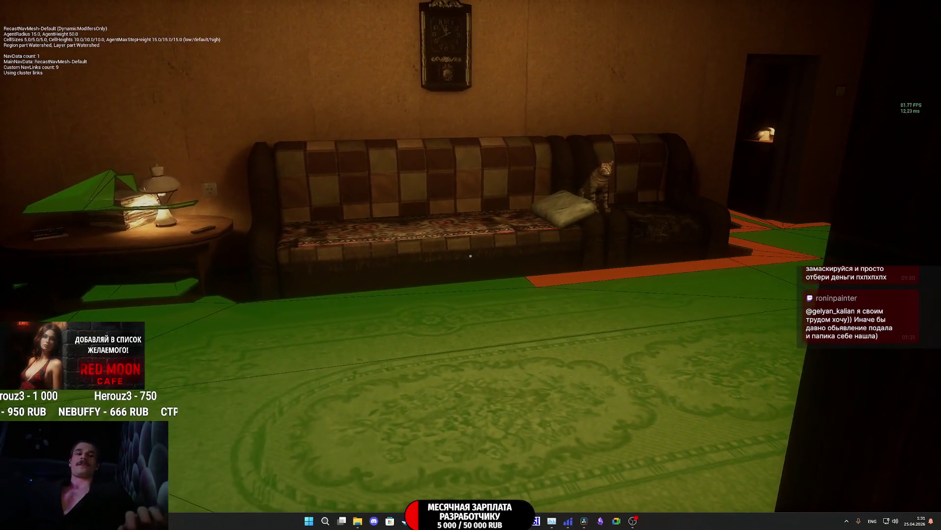
# Step: Hide the green navmesh overlay, return to play, and approach and interact with the cat on the sofa
pyautogui.press('Escape')
pyautogui.click(475, 222)
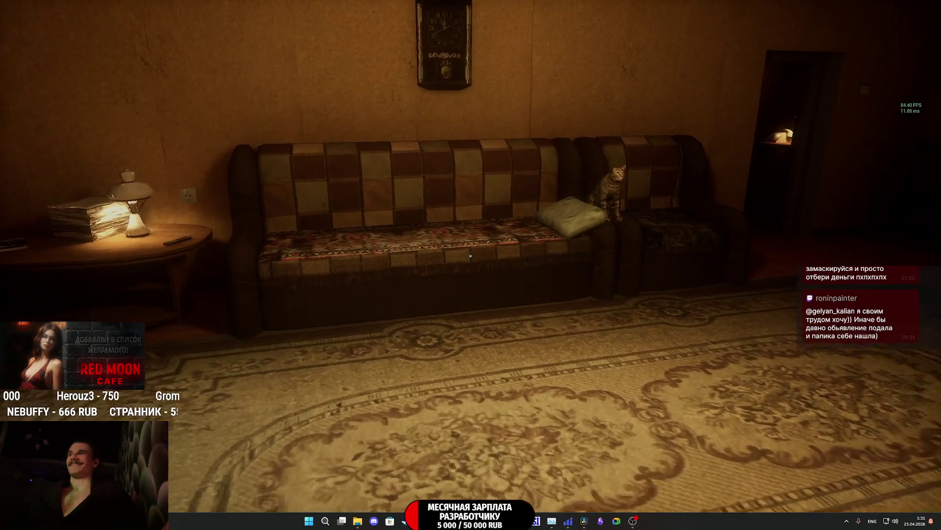
pyautogui.press('w')
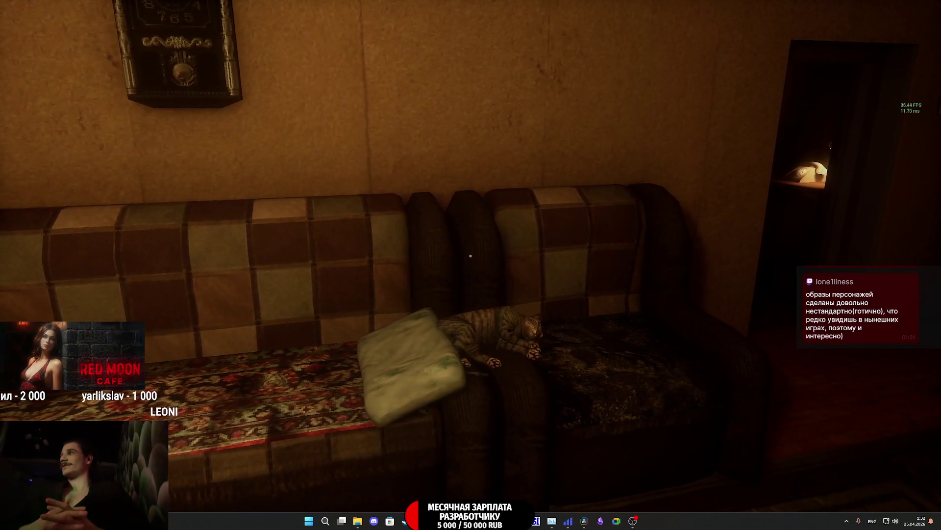
pyautogui.press('w')
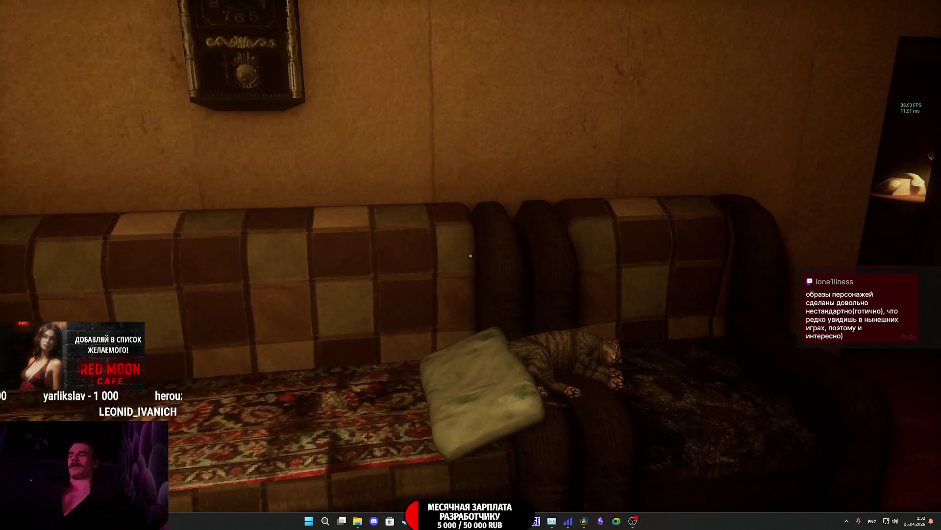
pyautogui.press('e')
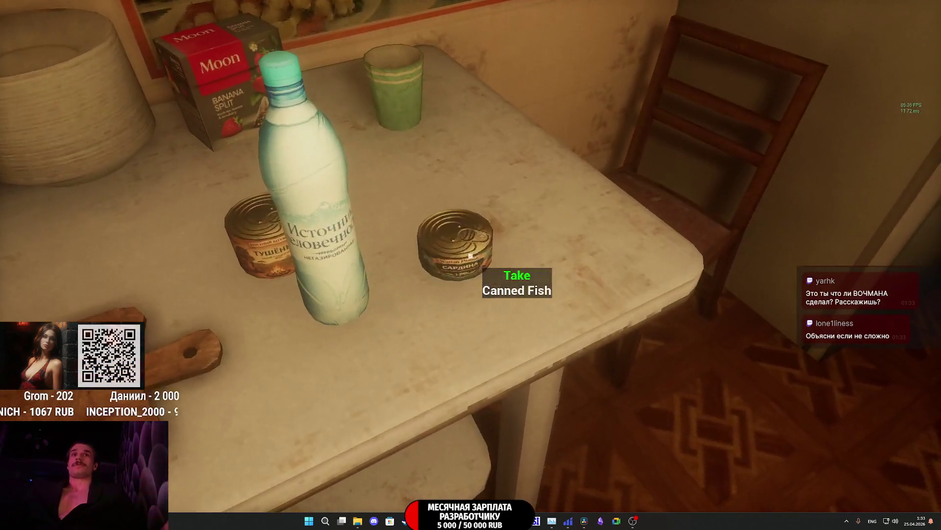
# Step: Take the water bottle and canned fish from the kitchen table
pyautogui.press('e')
pyautogui.press('e')
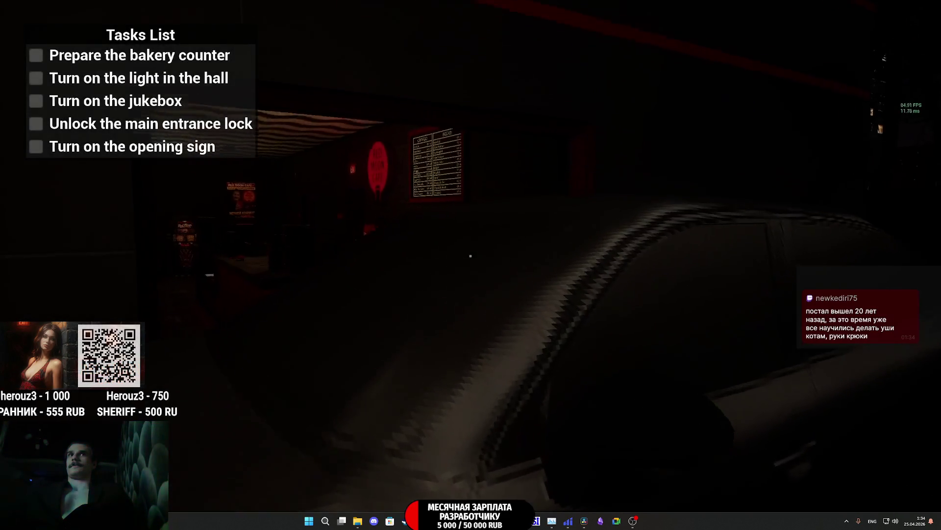
# Step: Walk from the iron gate along the playground fence toward the bench
pyautogui.press('w')
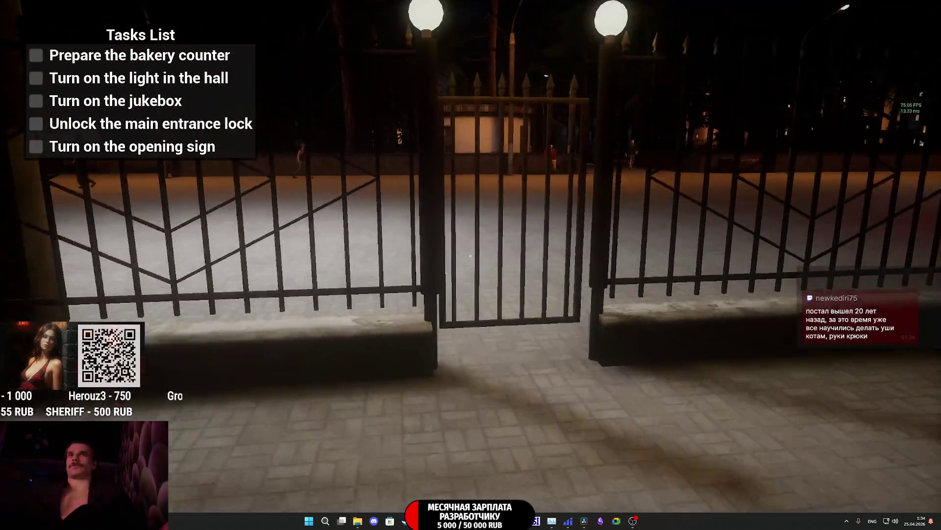
pyautogui.press('w')
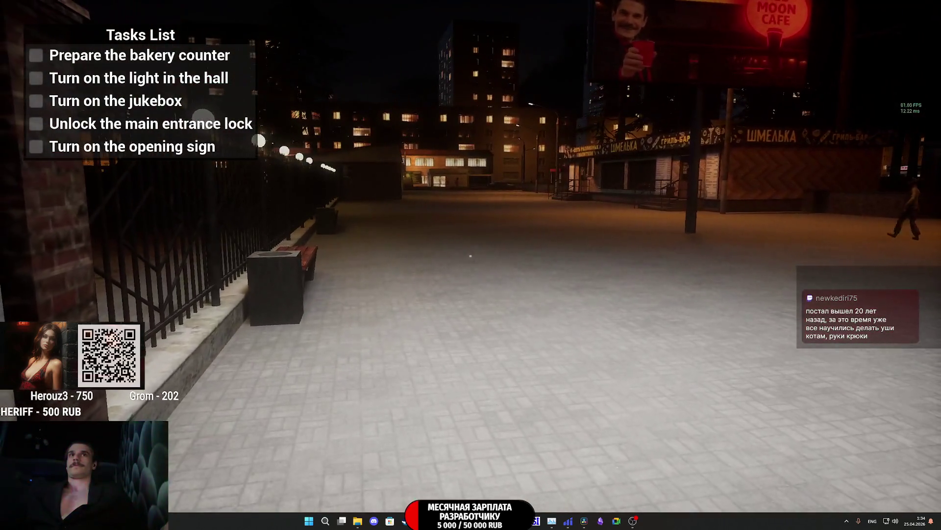
pyautogui.press('w')
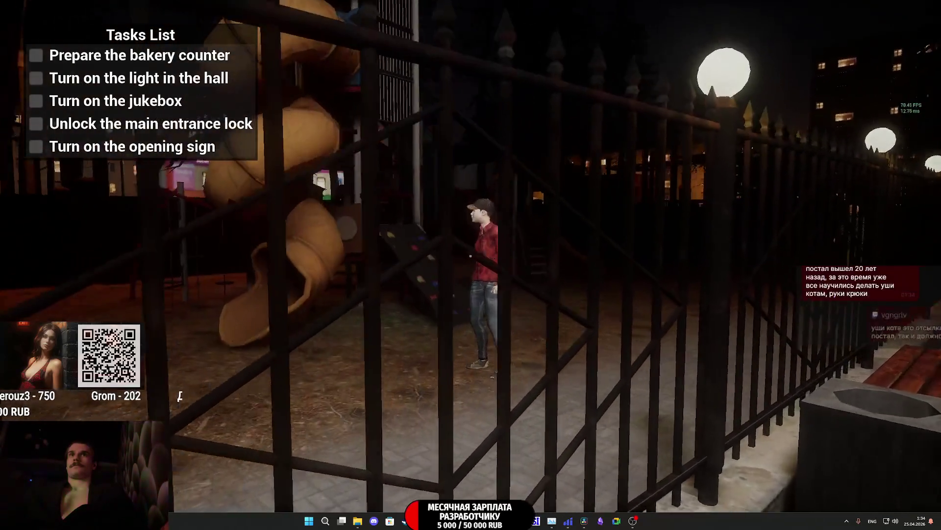
pyautogui.press('w')
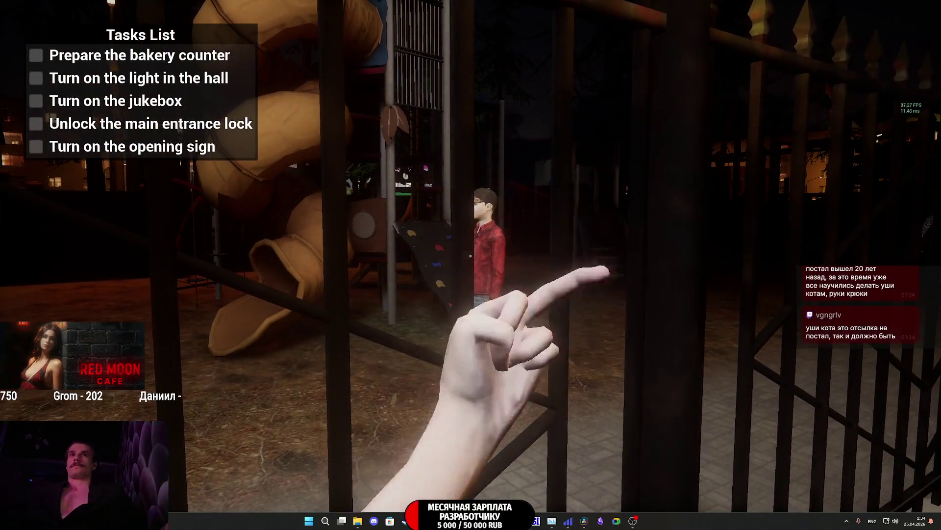
pyautogui.press('w')
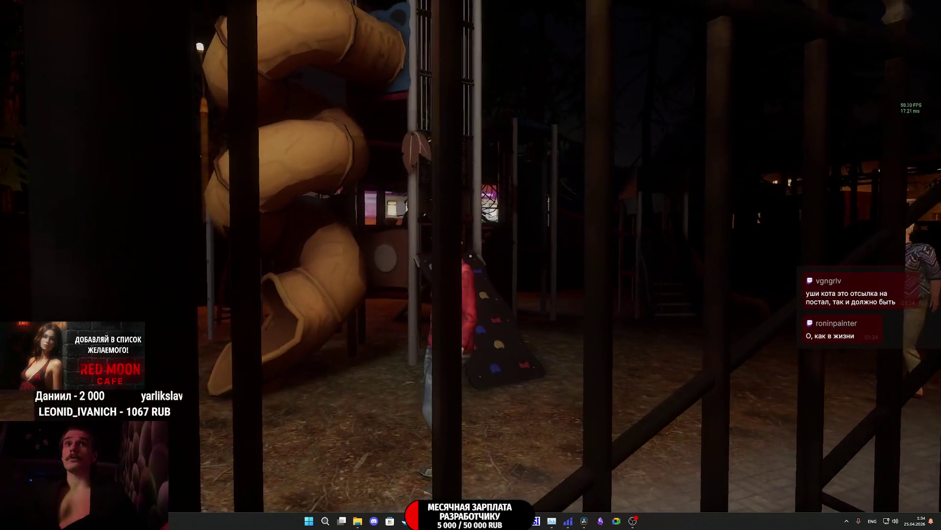
# Step: Point at the playground NPCs: by the slide, in the red jacket, and the grey-haired woman
pyautogui.click(470, 256)
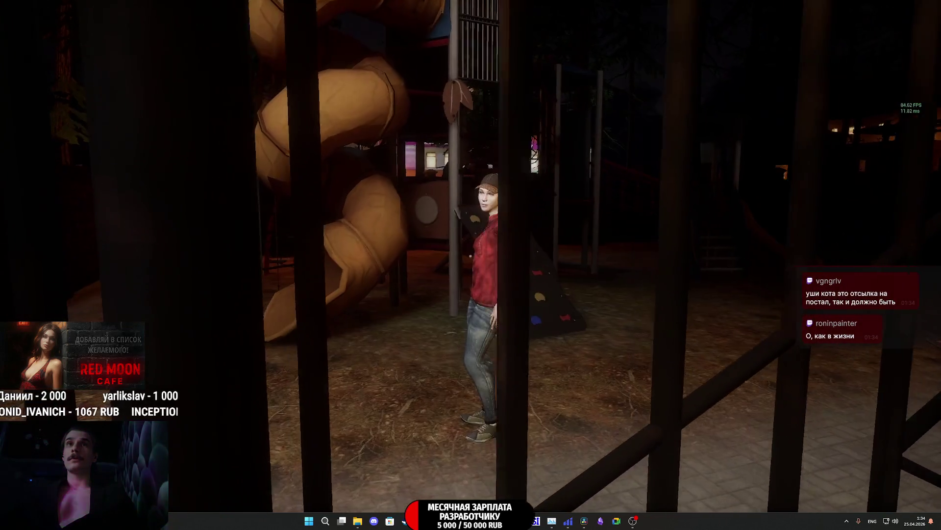
pyautogui.click(470, 255)
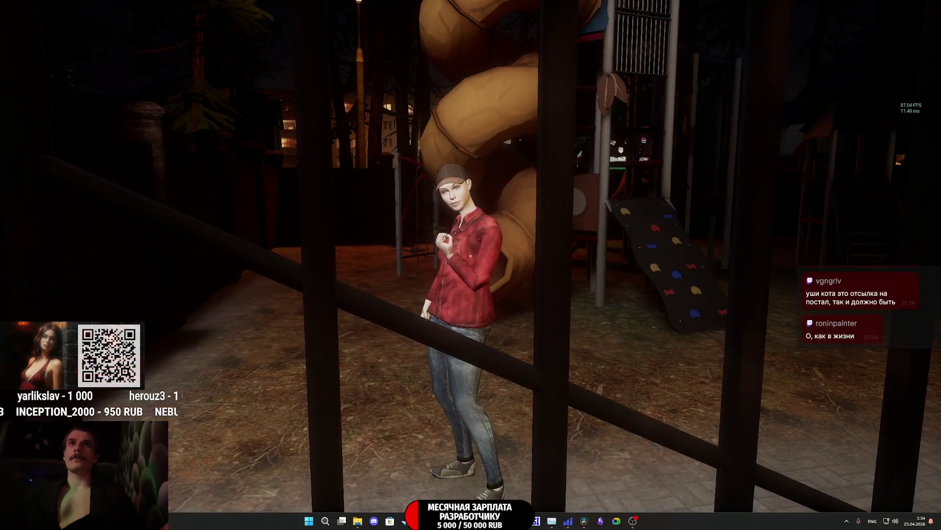
pyautogui.click(471, 256)
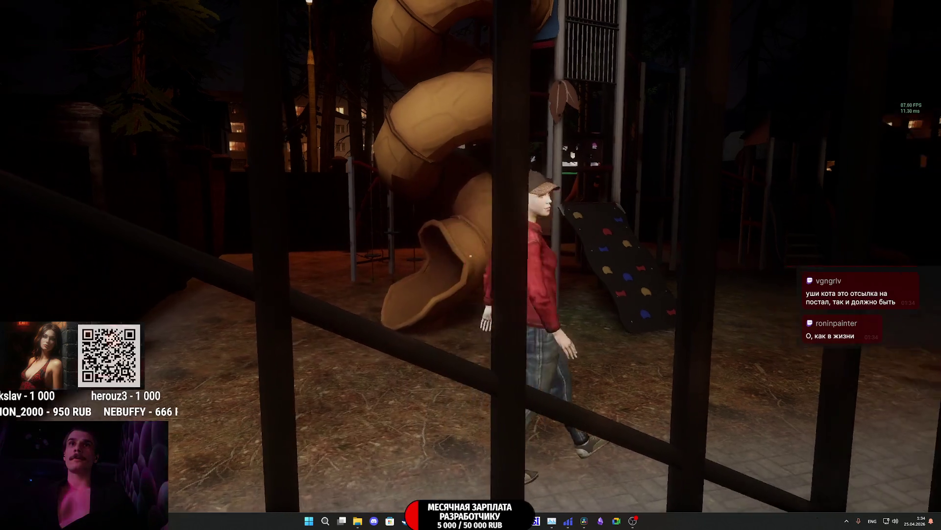
pyautogui.press('w')
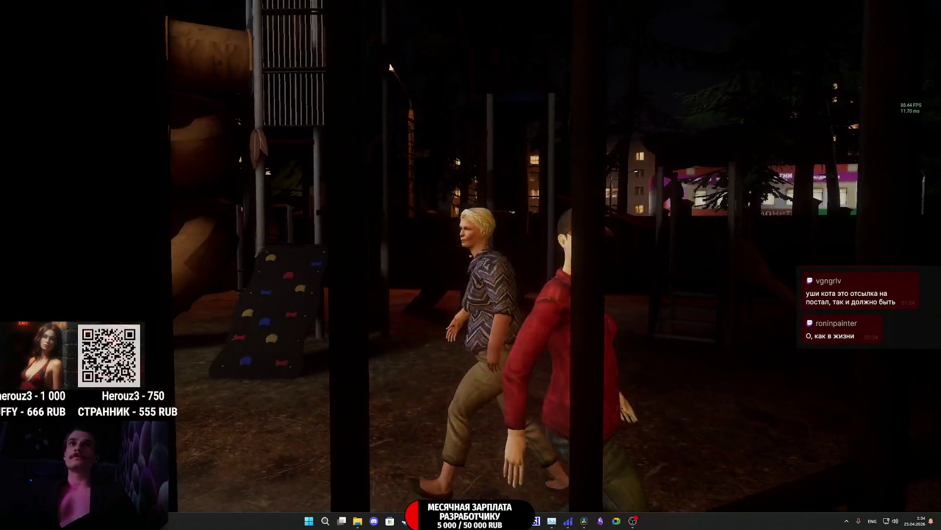
pyautogui.click(470, 256)
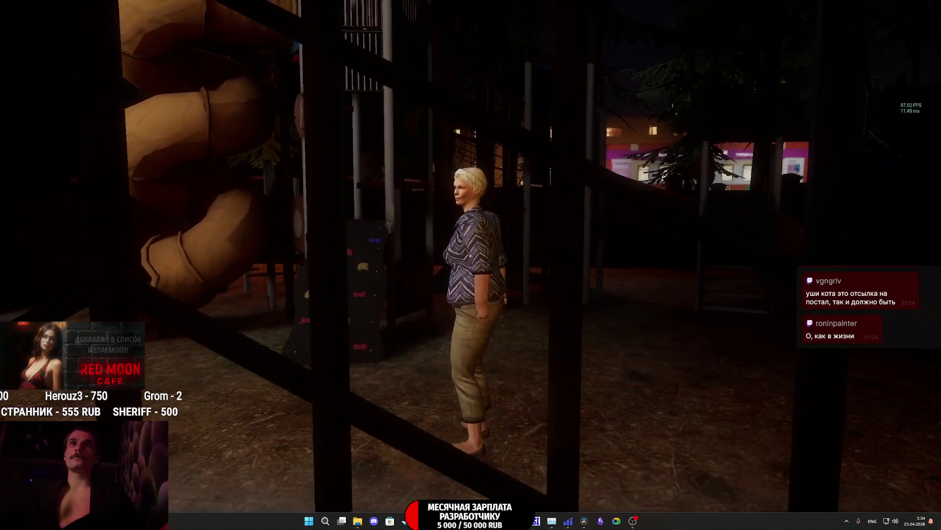
pyautogui.click(470, 256)
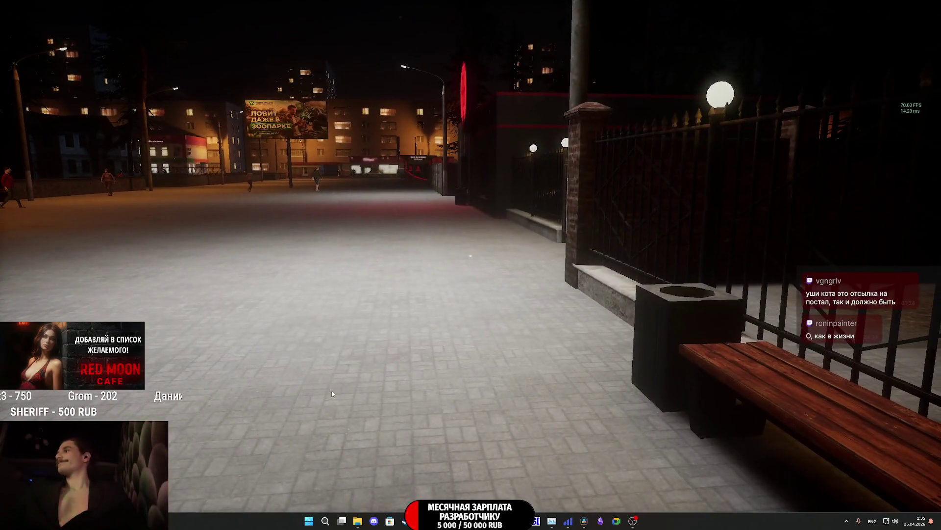
# Step: End the Play-in-Editor session and return to the level editor
pyautogui.press('Escape')
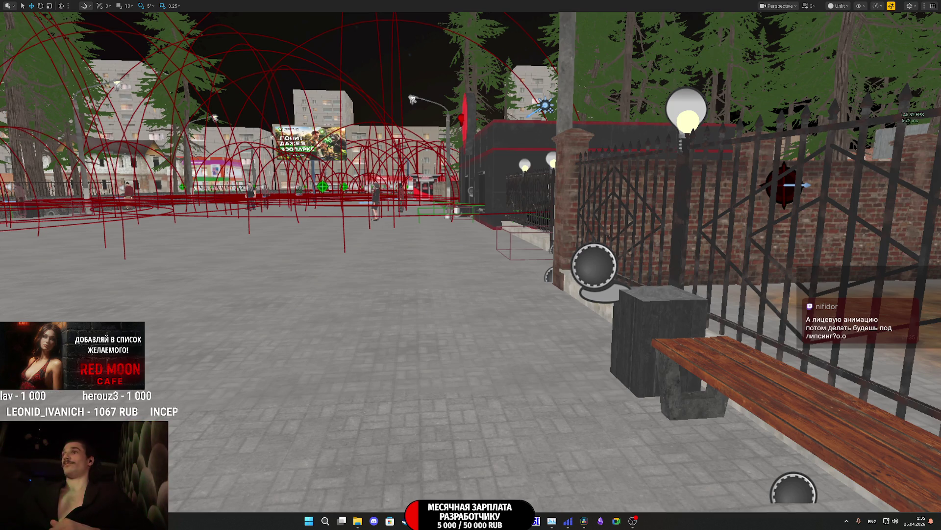
# Step: Fly the editor camera down the road onto the tall building's balcony
pyautogui.moveTo(461, 334); pyautogui.dragTo(461, 334)
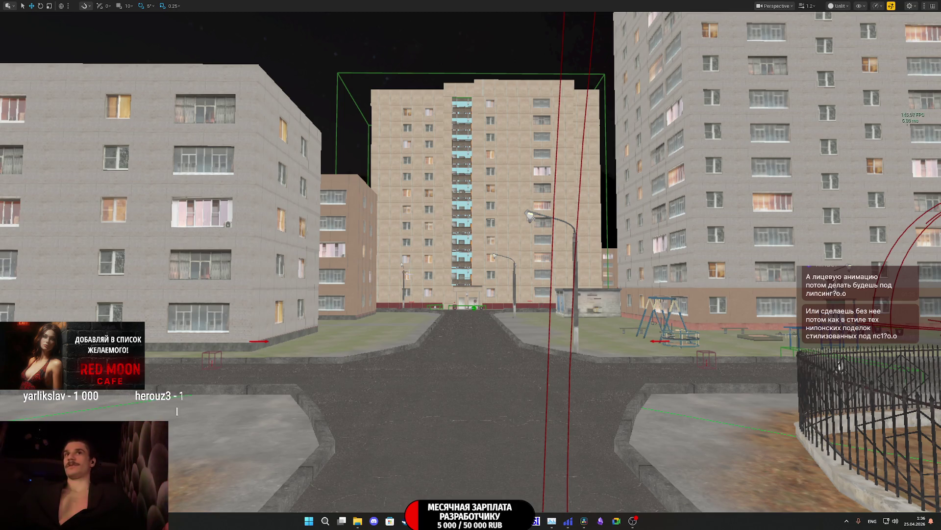
pyautogui.press('w')
pyautogui.scroll(1, 471, 265)
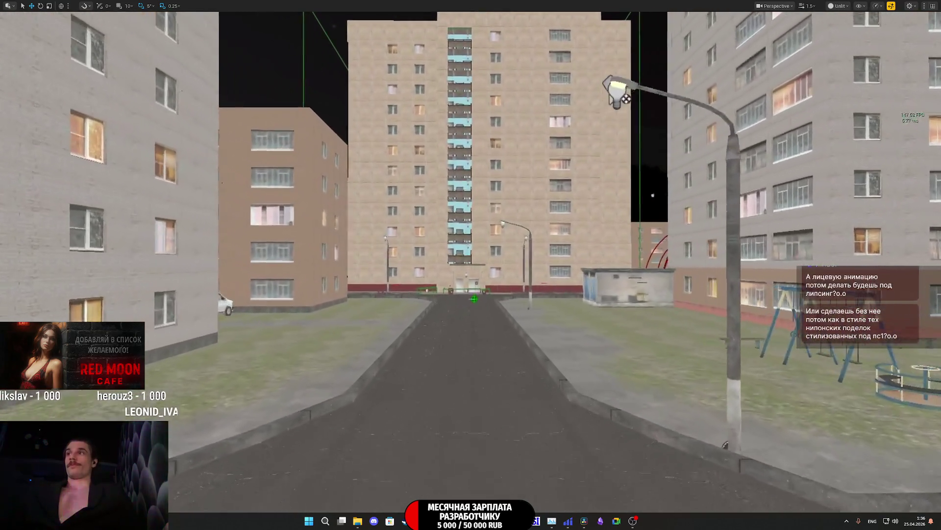
pyautogui.press('w')
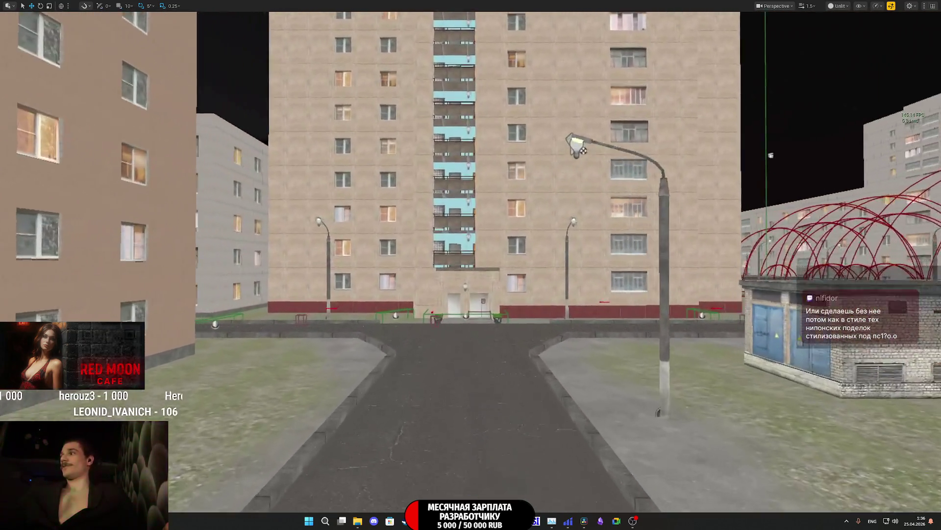
pyautogui.press('w')
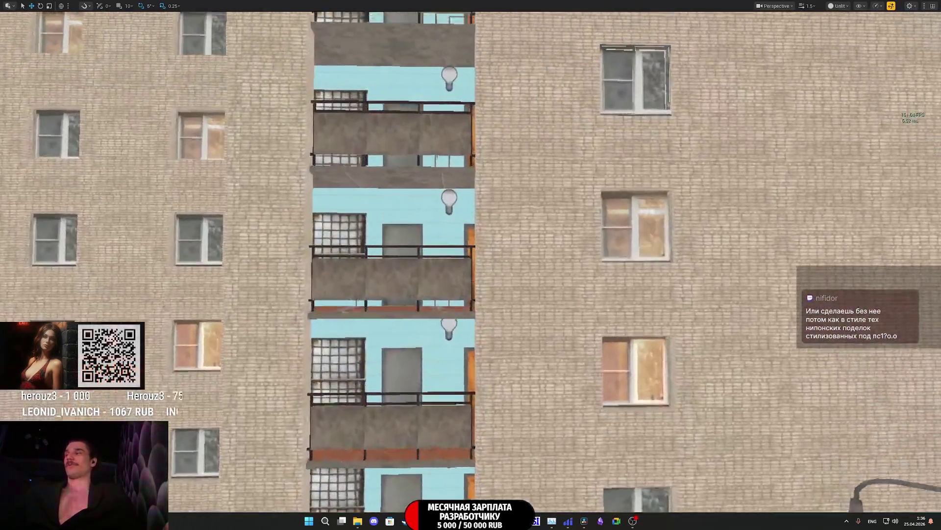
pyautogui.press('w')
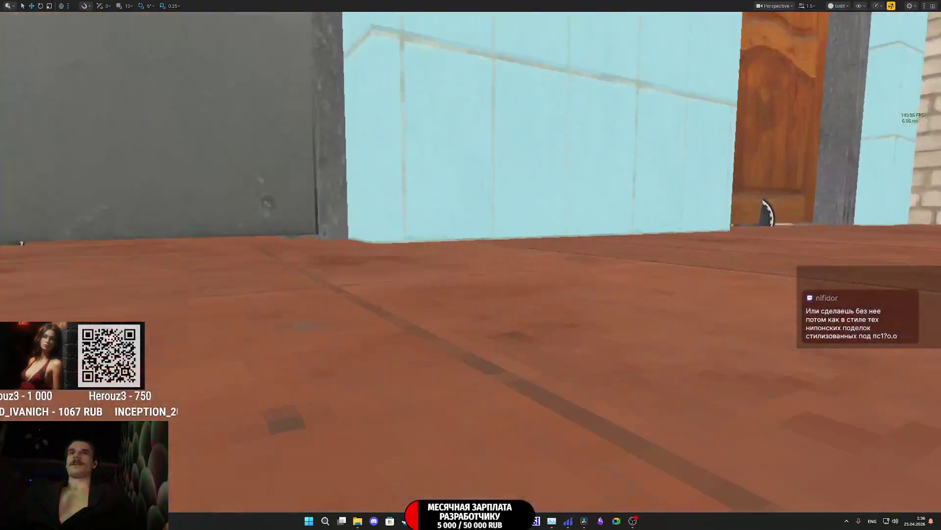
# Step: Fly into the bedroom up to the window, then restore the full editor layout
pyautogui.press('w')
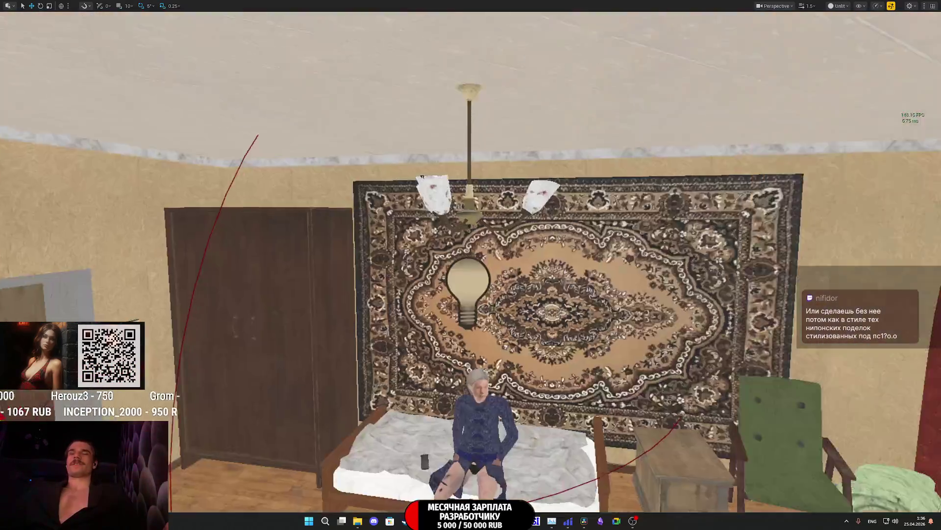
pyautogui.press('w')
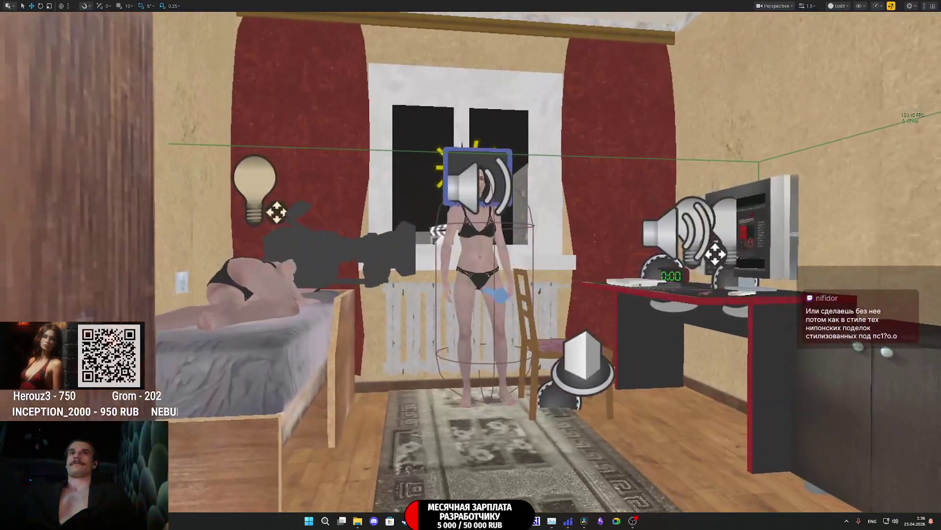
pyautogui.press('w')
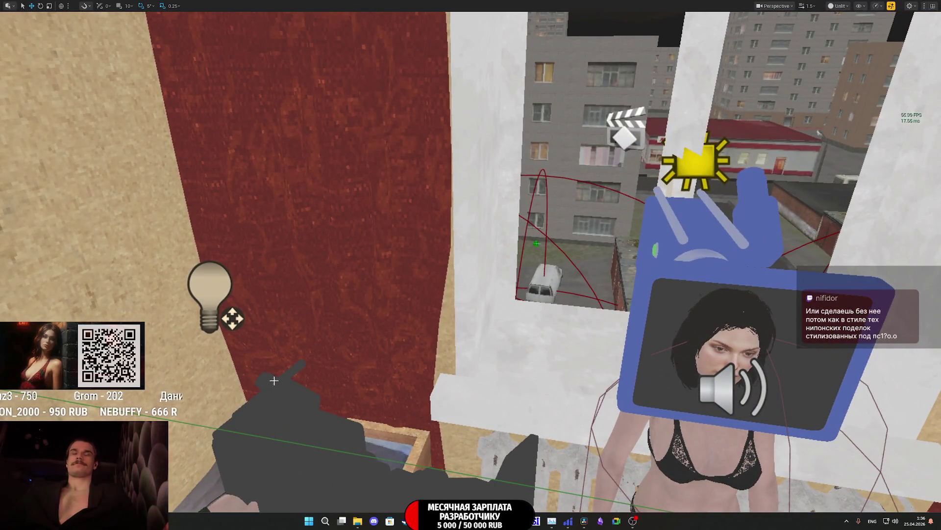
pyautogui.press('F11')
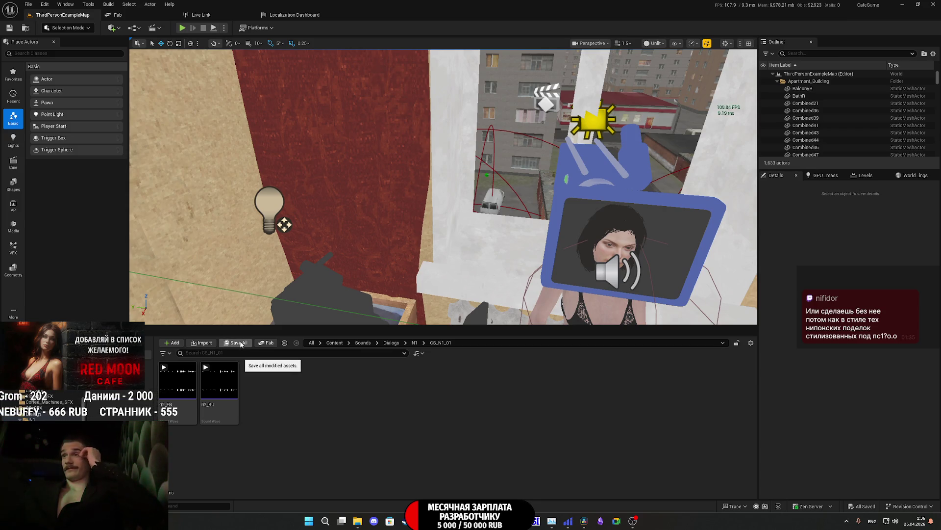
# Step: Look into the chandelier room, then bring DaVinci Resolve to the front from the taskbar
pyautogui.moveTo(392, 220); pyautogui.dragTo(265, 211)
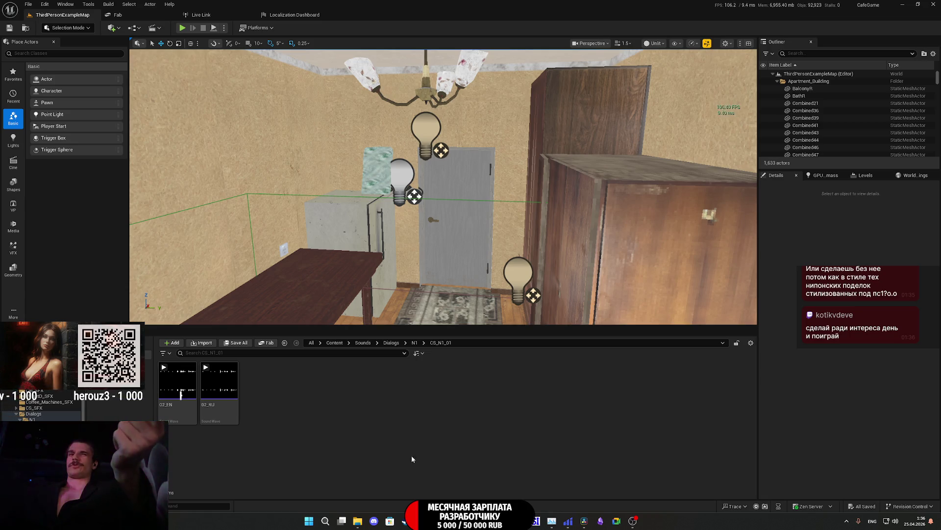
pyautogui.moveTo(453, 521)
pyautogui.moveTo(584, 521)
pyautogui.click(550, 492)
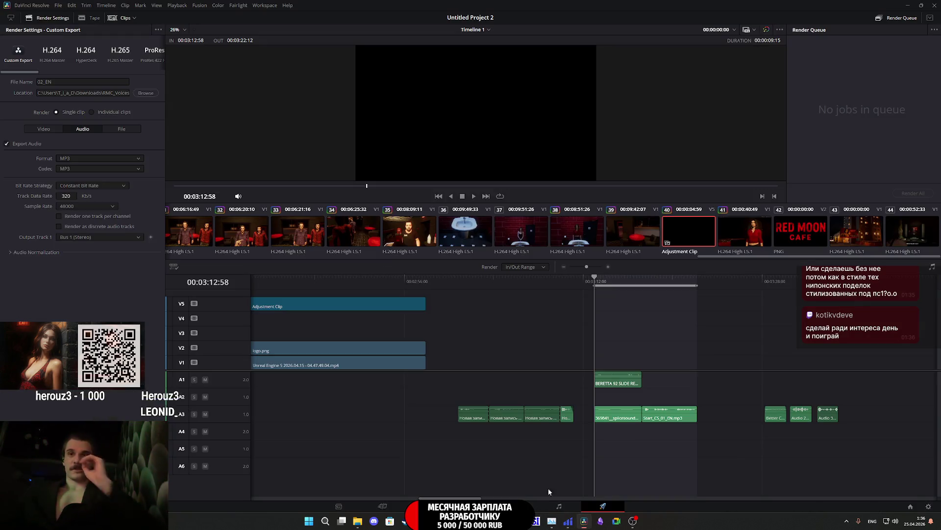
# Step: Scrub the timeline and play back sections from about 00:00:09 and 12 seconds, then stop playback
pyautogui.moveTo(592, 283); pyautogui.dragTo(577, 280)
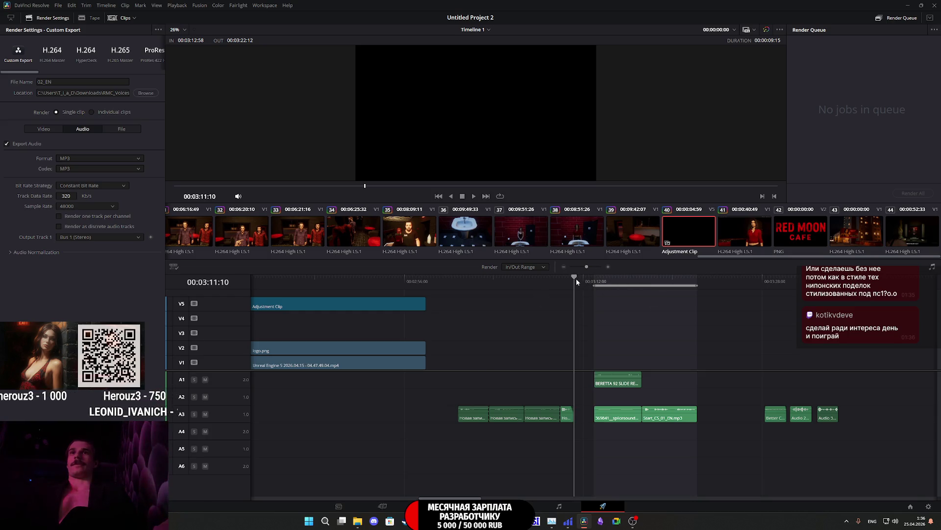
pyautogui.scroll(-3, 533, 316)
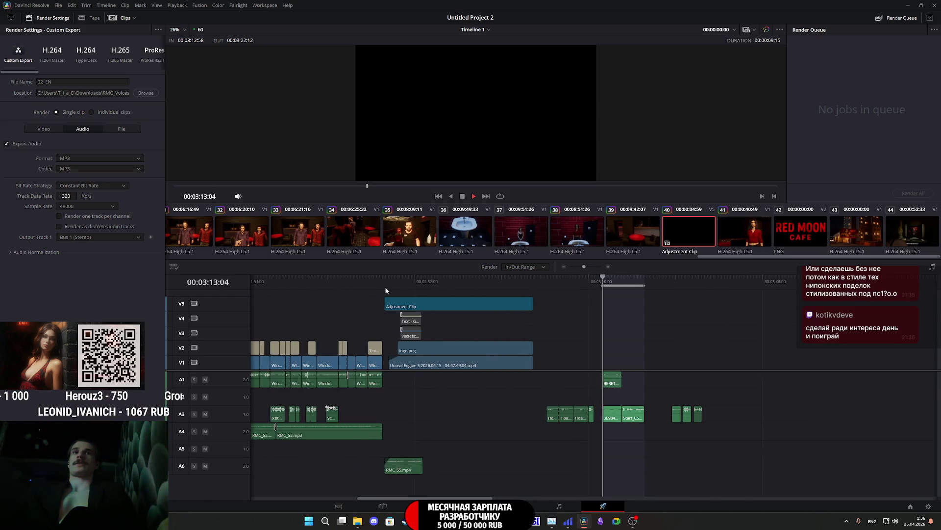
pyautogui.click(355, 279)
pyautogui.scroll(5, 355, 282)
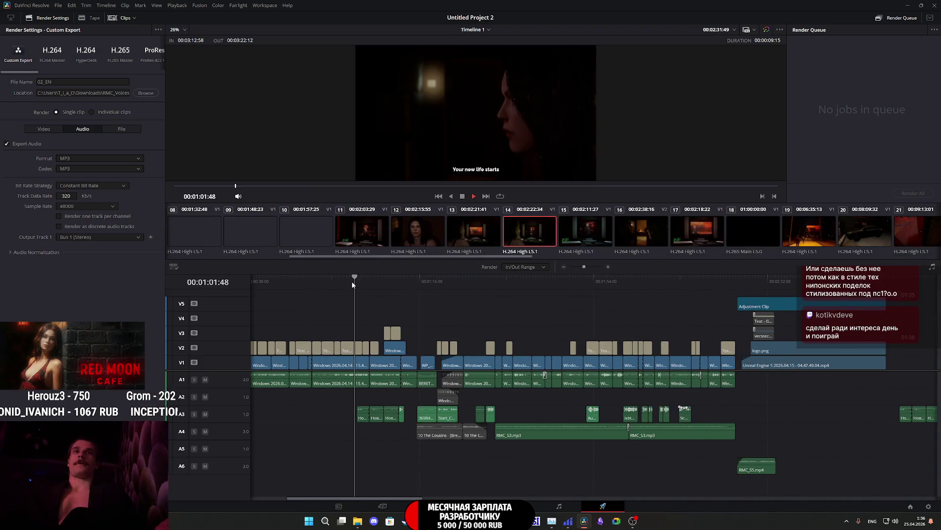
pyautogui.scroll(3, 369, 289)
pyautogui.press('space')
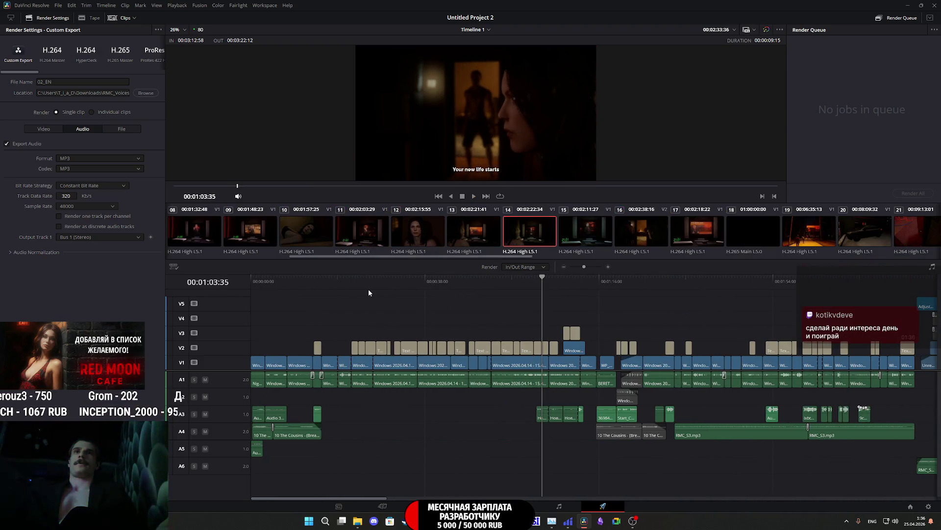
pyautogui.click(292, 282)
pyautogui.press('space')
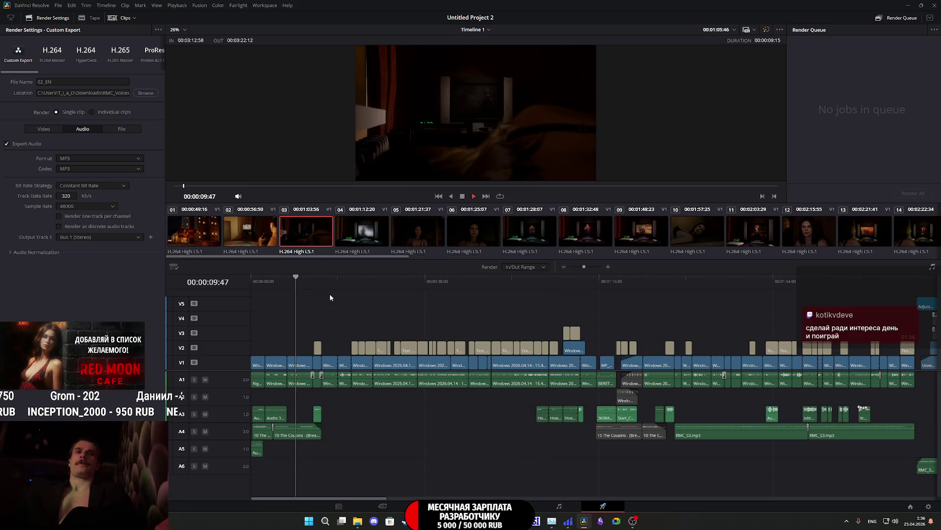
pyautogui.scroll(3, 361, 373)
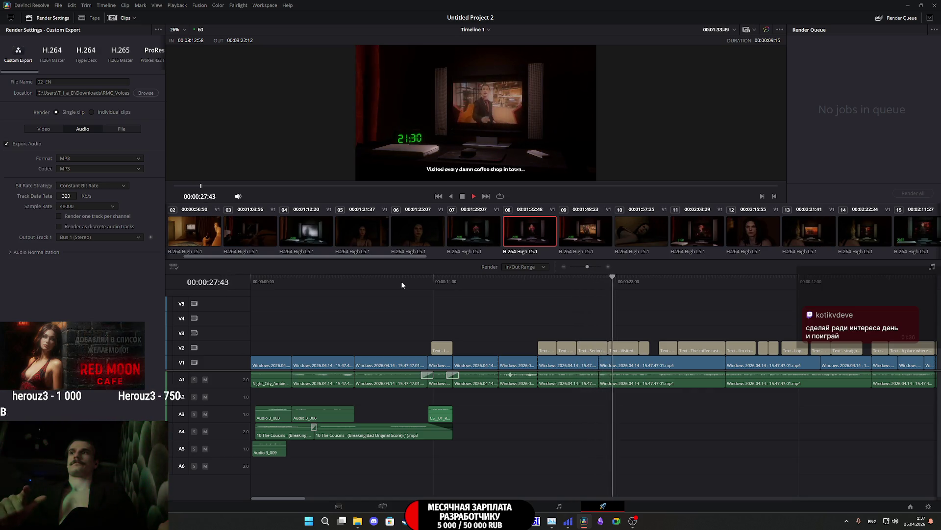
pyautogui.click(412, 281)
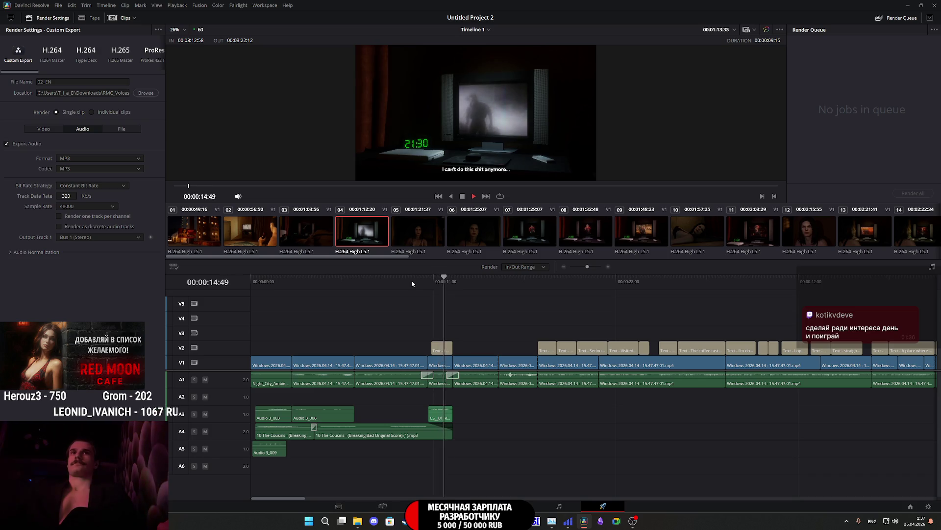
pyautogui.press('space')
# Step: Select the CS_01 audio clip, jump to the timeline end, and switch to the Edit page
pyautogui.click(440, 419)
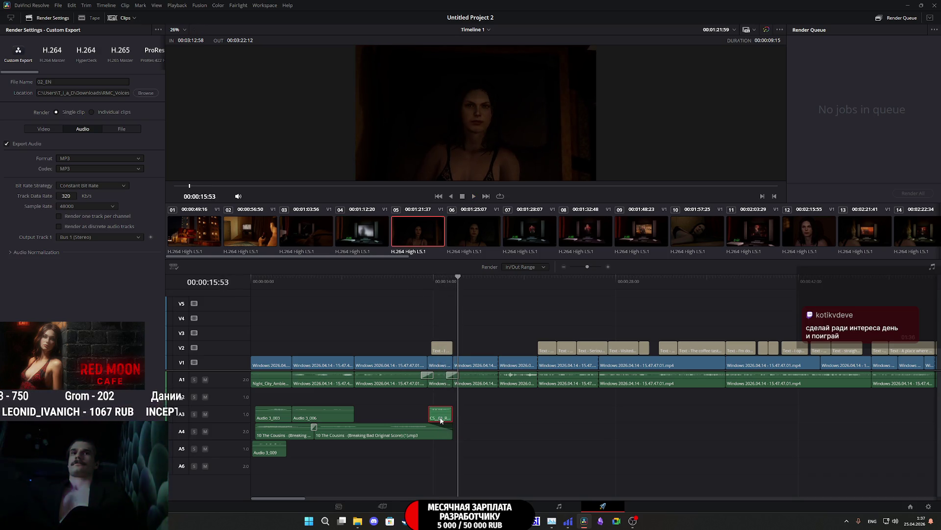
pyautogui.scroll(-8, 581, 411)
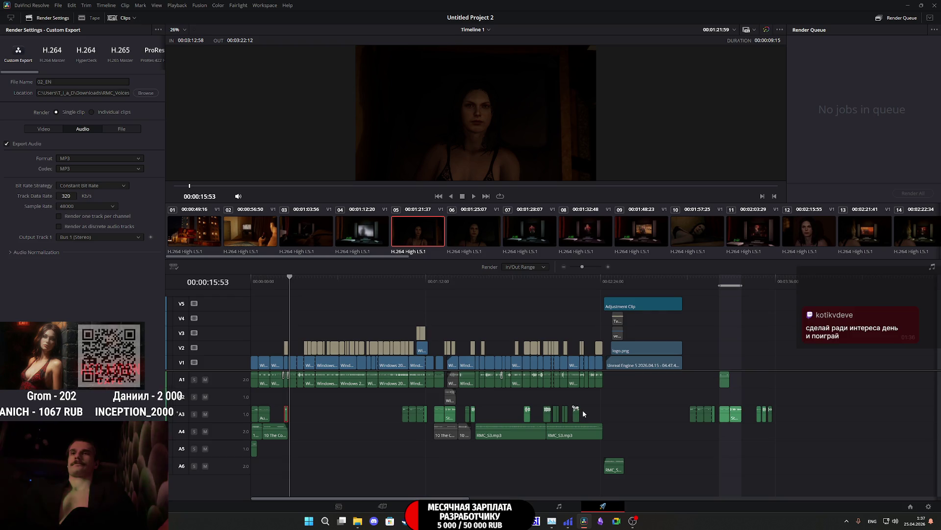
pyautogui.click(794, 314)
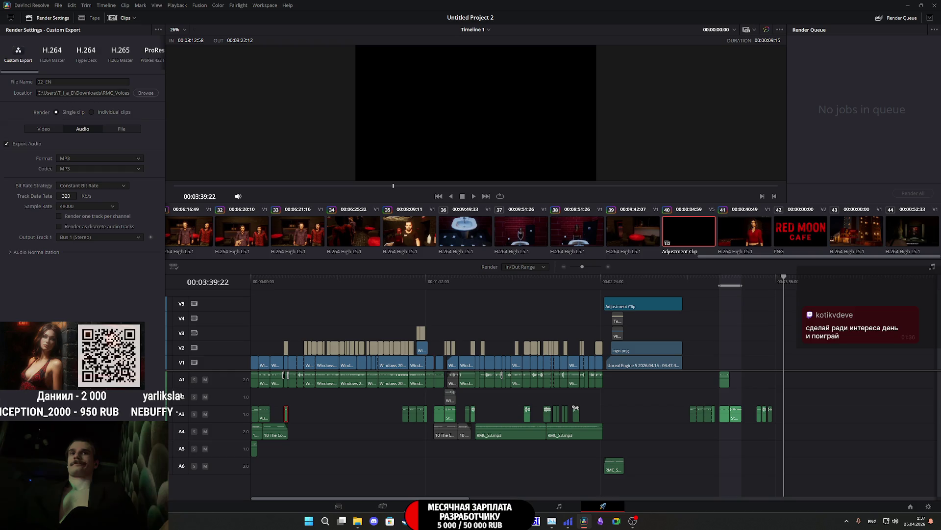
pyautogui.hotkey('shift', '4')
pyautogui.scroll(-5, 370, 439)
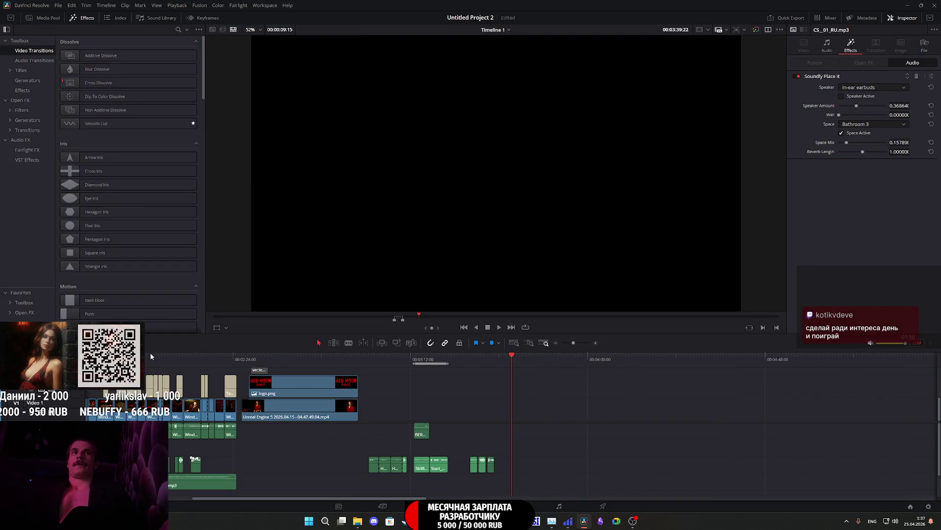
# Step: Play the CS_01_RU voice clip at the end of the timeline, then switch back to Unreal
pyautogui.press('Home')
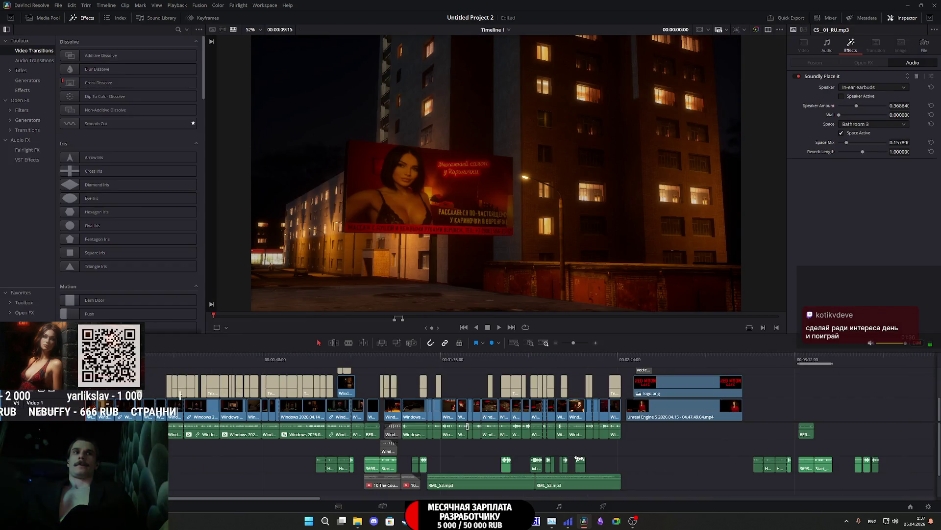
pyautogui.scroll(-1, 644, 365)
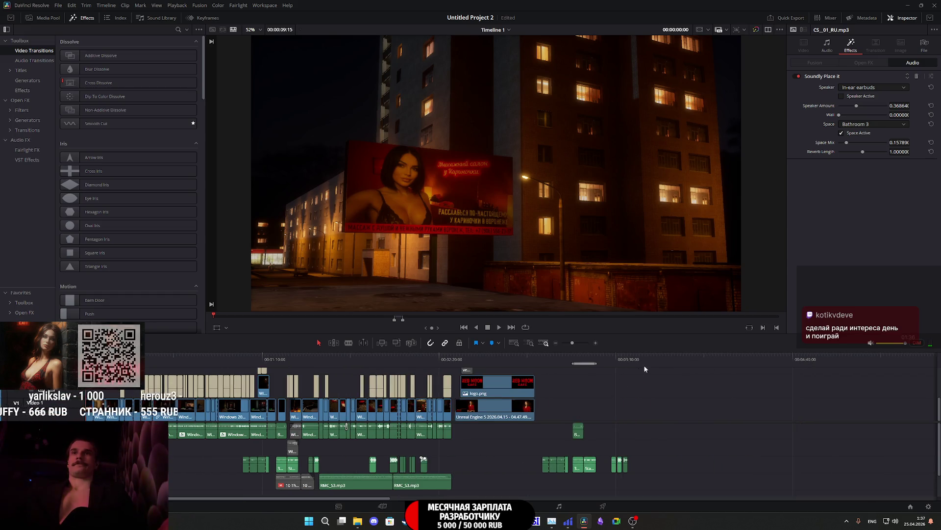
pyautogui.click(646, 360)
pyautogui.scroll(2, 663, 455)
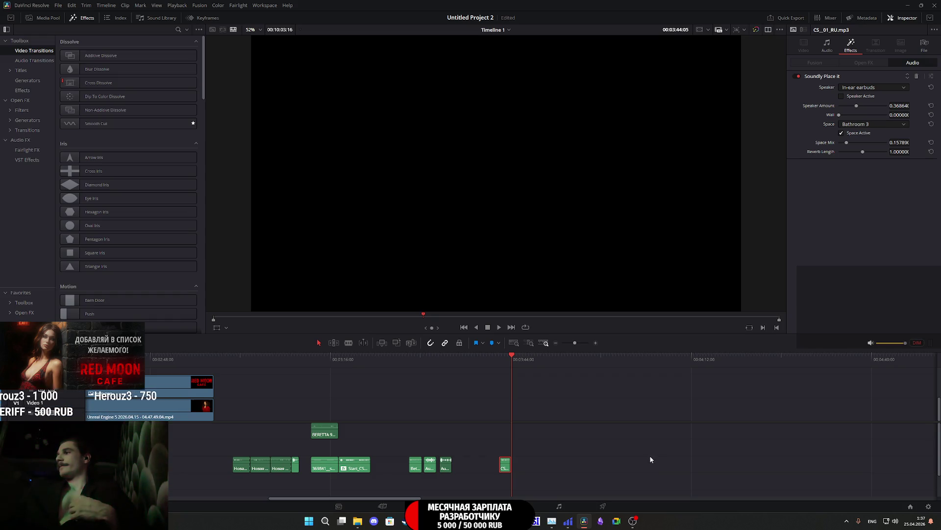
pyautogui.scroll(3, 513, 407)
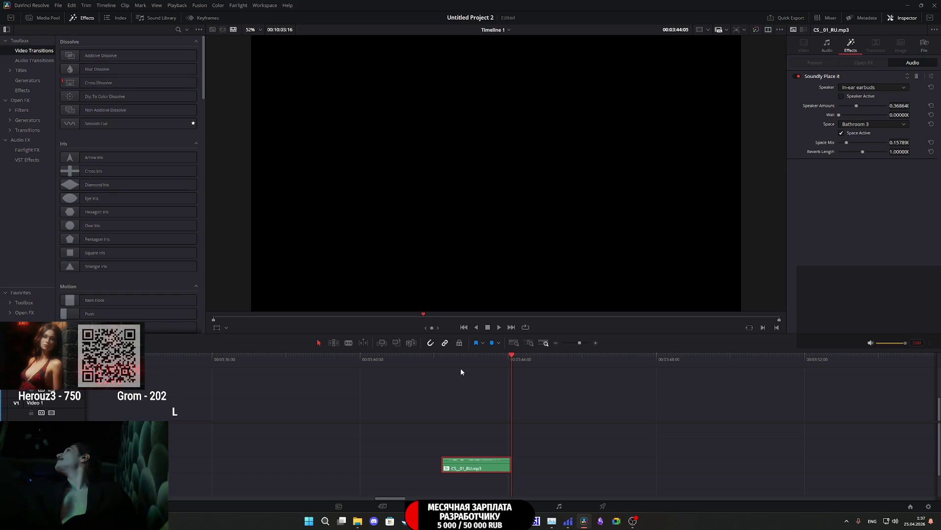
pyautogui.click(440, 361)
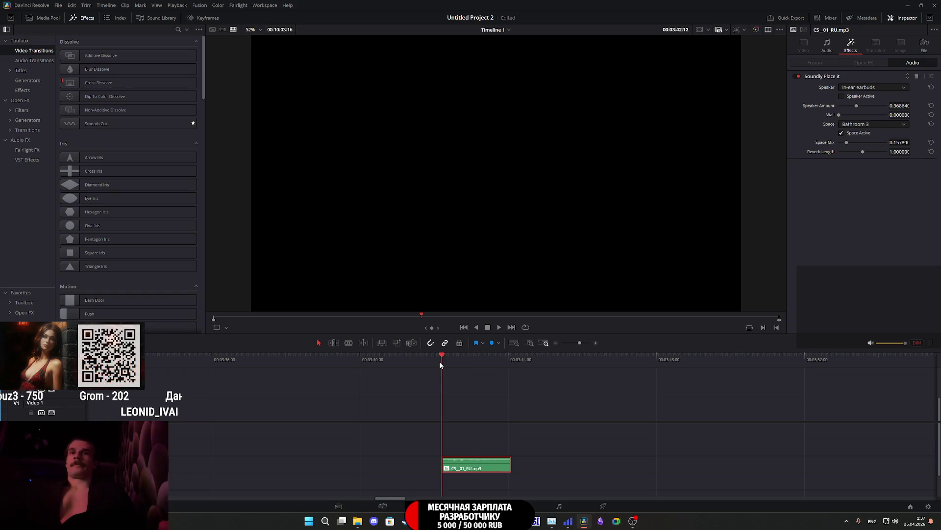
pyautogui.press('space')
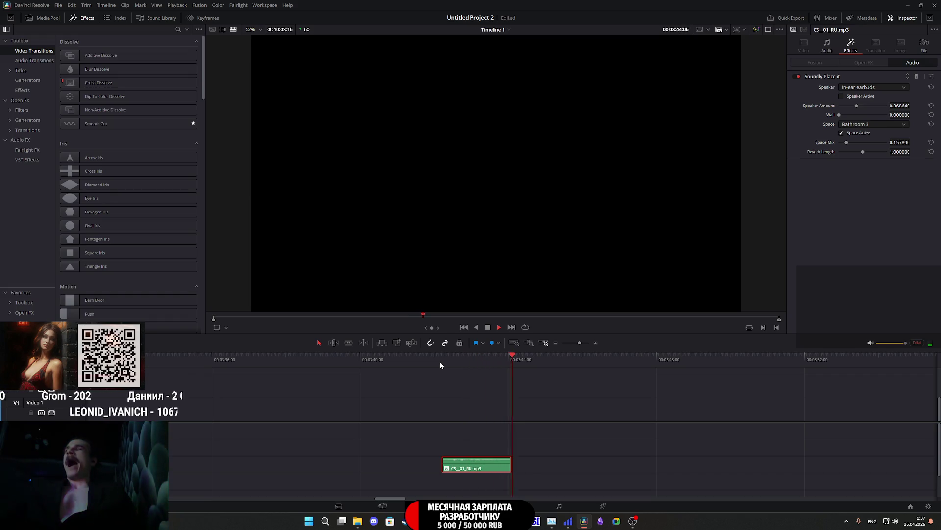
pyautogui.press('space')
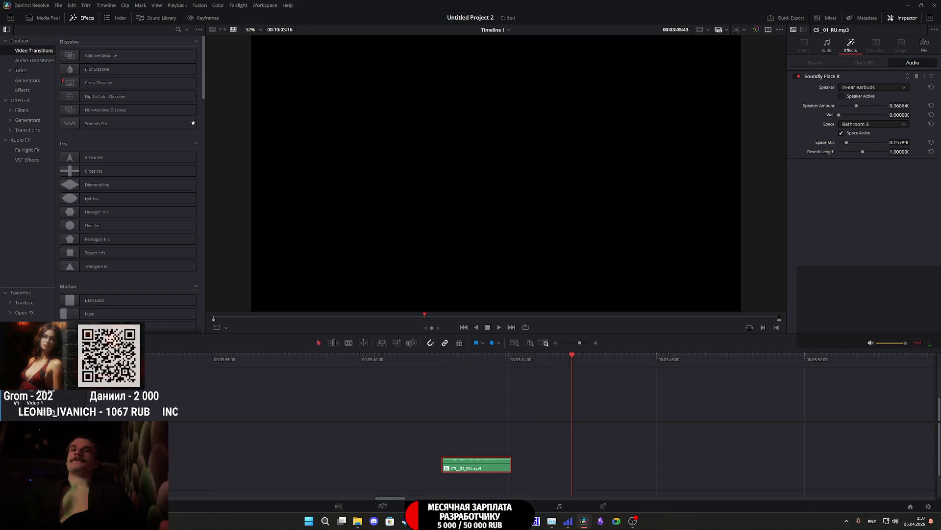
pyautogui.hotkey('alt', 'Tab')
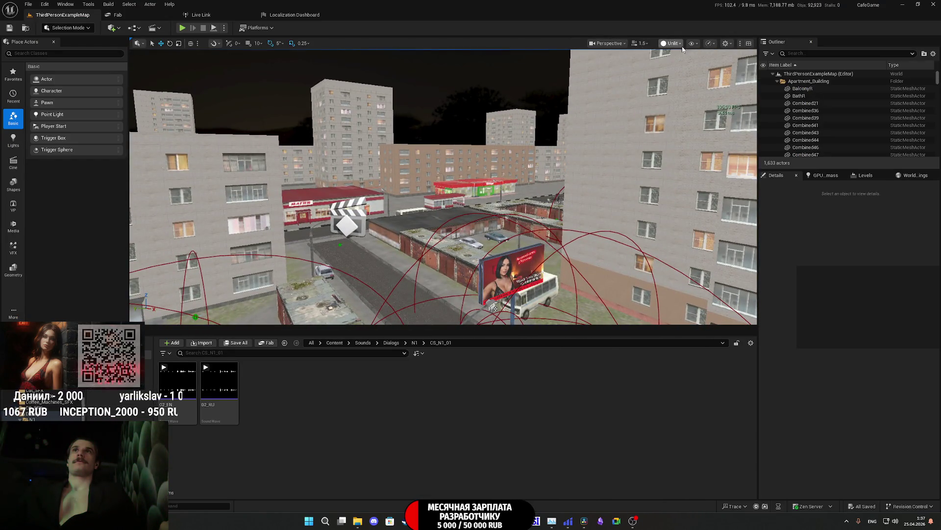
# Step: Switch the viewport to Lit mode and fly down beside the brick building
pyautogui.click(673, 43)
pyautogui.click(678, 73)
pyautogui.press('w')
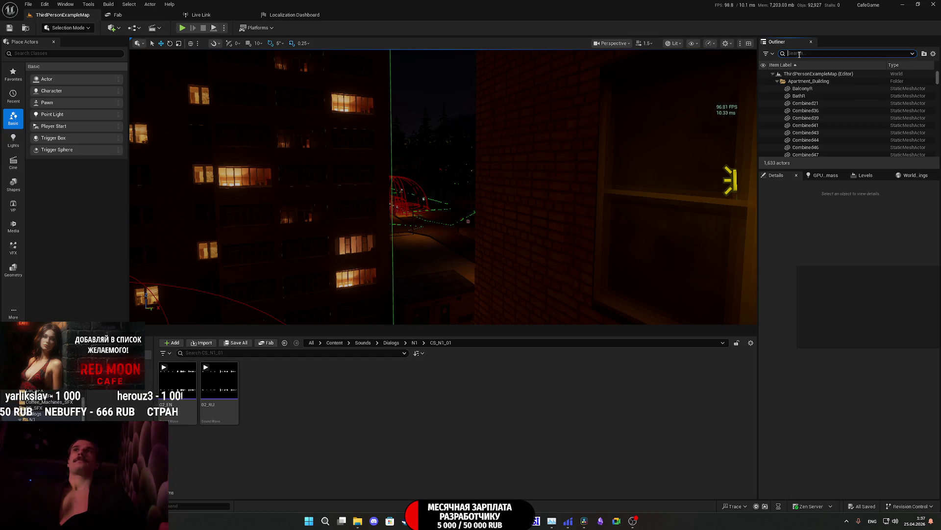
# Step: Find the LightSource directional light in the Outliner and set its Intensity to 5 lux
pyautogui.write('ligh')
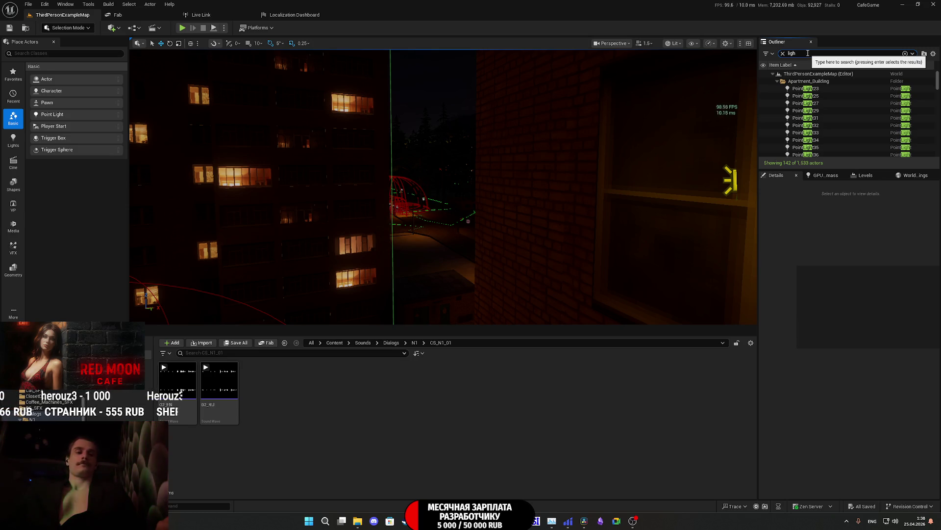
pyautogui.write('t')
pyautogui.scroll(-8, 825, 142)
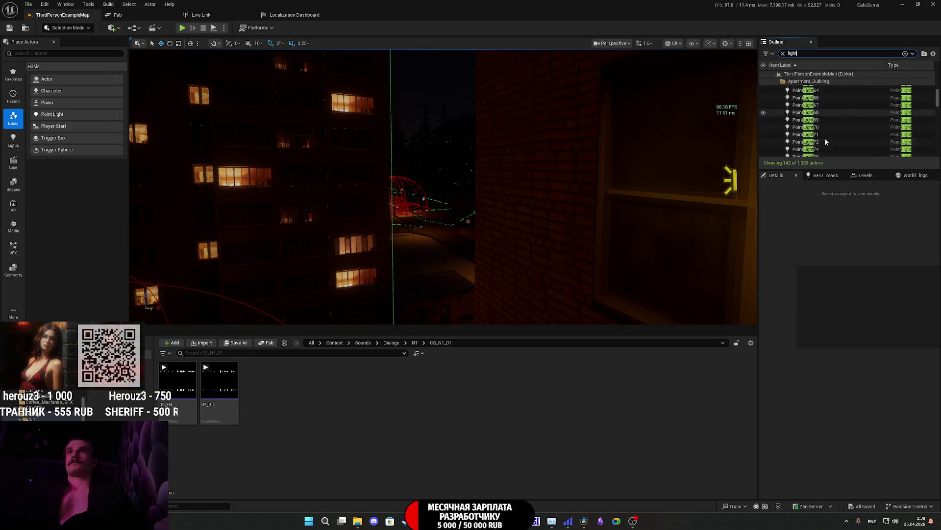
pyautogui.scroll(-3, 826, 142)
pyautogui.click(823, 135)
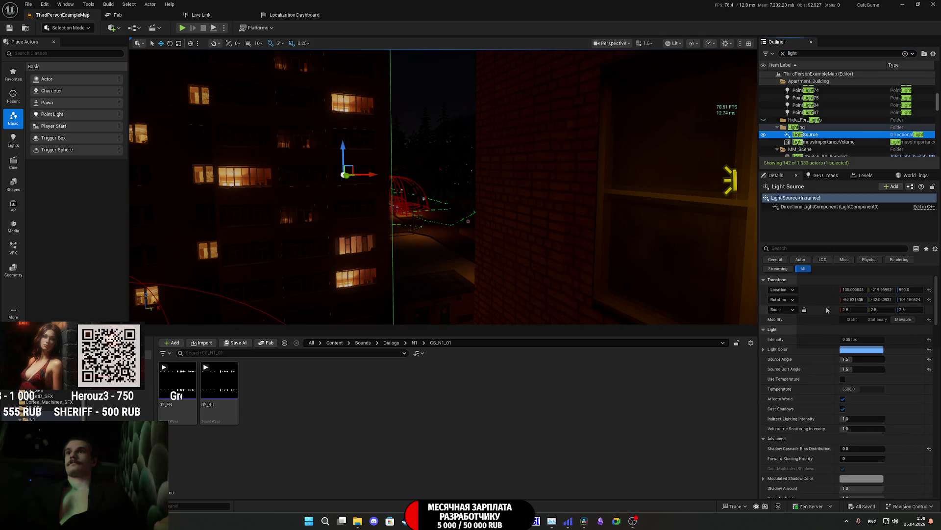
pyautogui.click(859, 340)
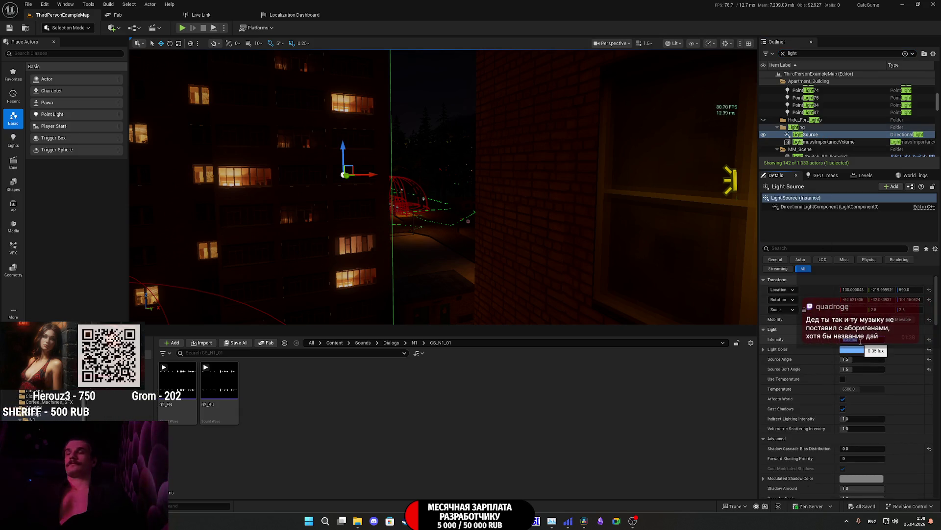
pyautogui.write('5')
pyautogui.press('Return')
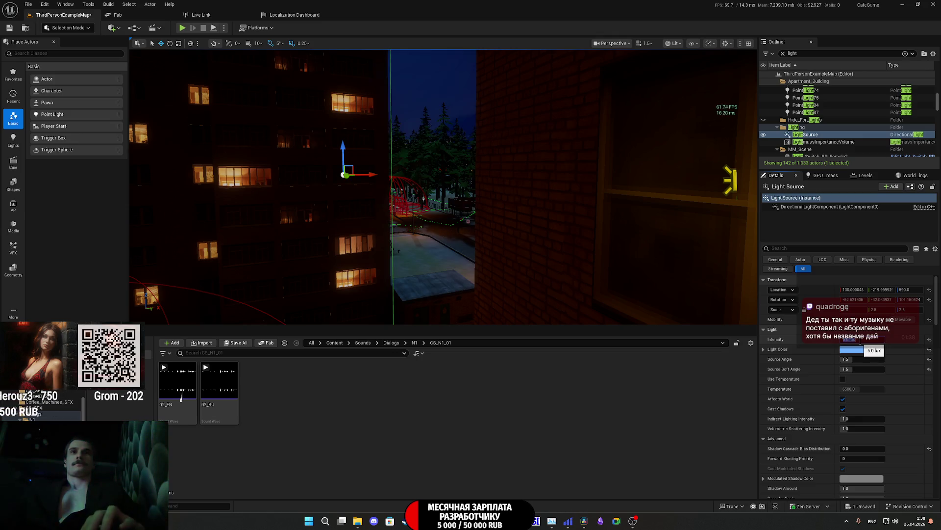
pyautogui.moveTo(563, 256); pyautogui.dragTo(485, 279)
pyautogui.click(862, 349)
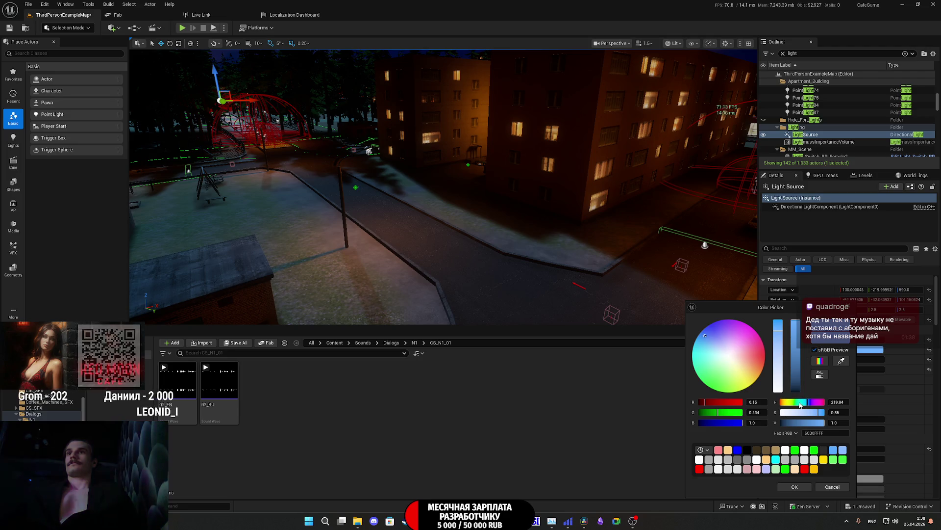
# Step: Shift the LightSource colour toward yellow for a warm cream white and accept it
pyautogui.moveTo(807, 402)
pyautogui.mouseDown()
pyautogui.moveTo(784, 401)
pyautogui.moveTo(809, 412)
pyautogui.moveTo(794, 413)
pyautogui.mouseUp()
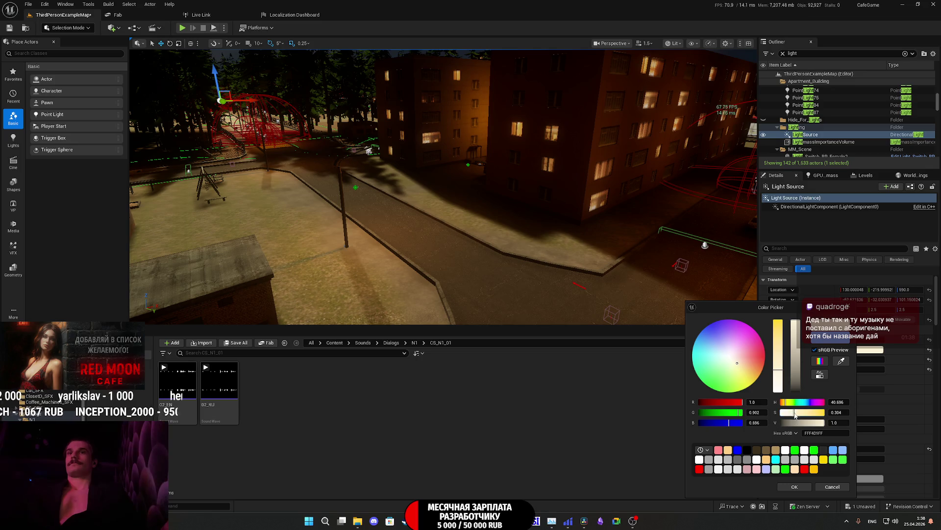
pyautogui.click(794, 487)
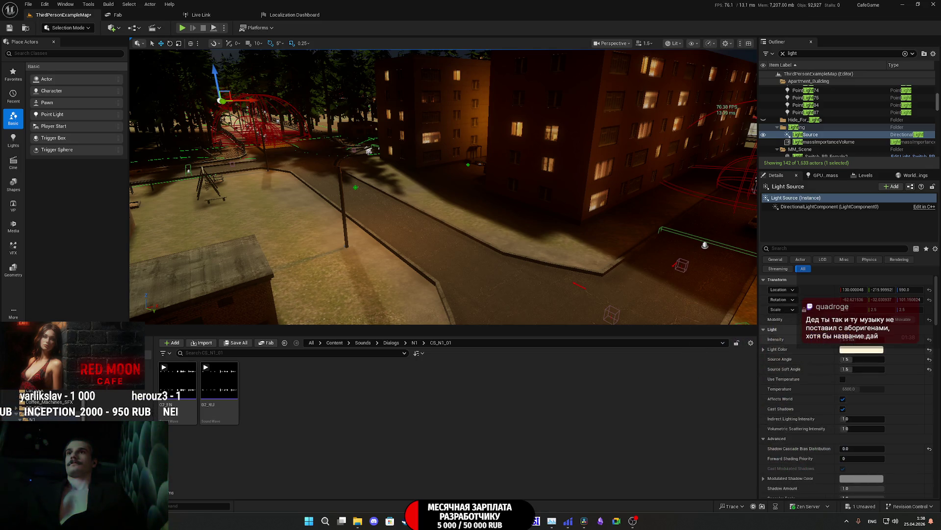
pyautogui.moveTo(863, 338)
pyautogui.mouseDown()
pyautogui.moveTo(883, 339)
pyautogui.moveTo(870, 339)
pyautogui.mouseUp()
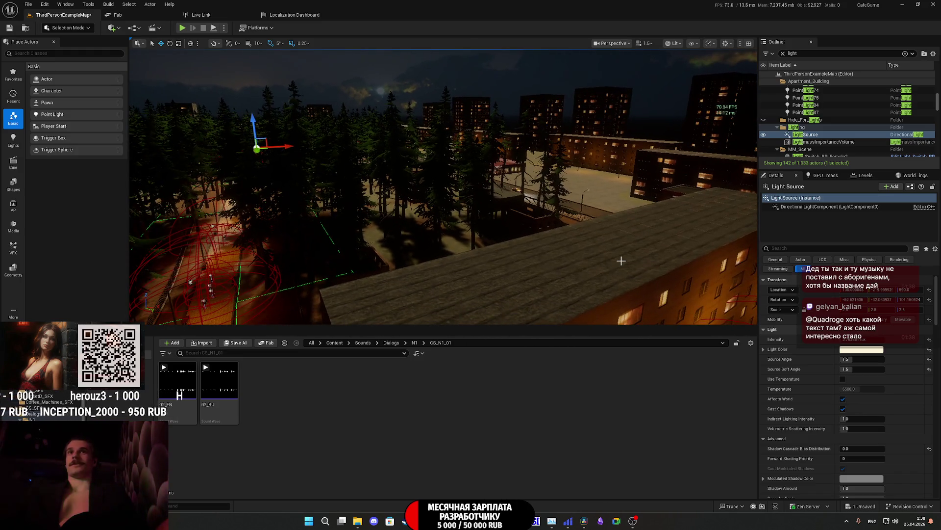
# Step: Undo the last LightSource edit with Ctrl+Z
pyautogui.hotkey('ctrl', 'z')
pyautogui.hotkey('ctrl', 'z')
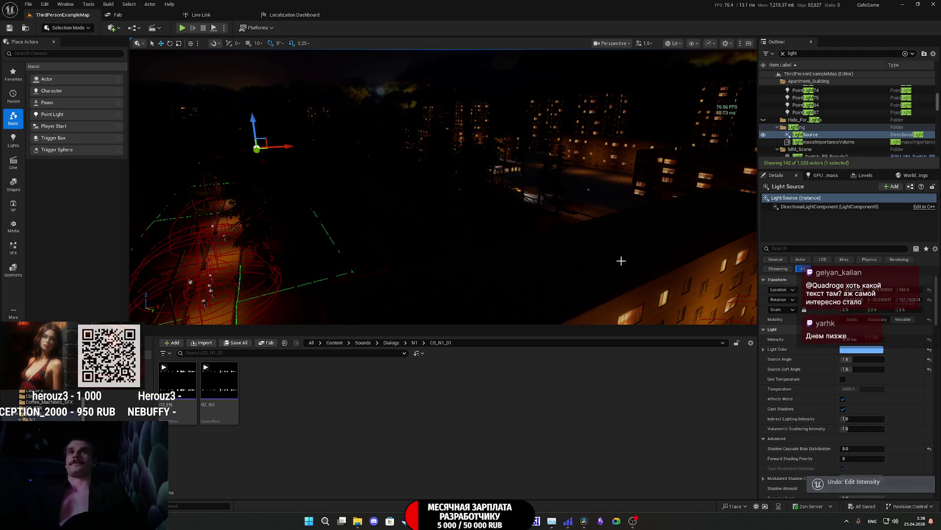
# Step: Fly forward along the street, then bring up the Twitch Stream Manager in Chrome
pyautogui.moveTo(600, 274); pyautogui.dragTo(601, 261)
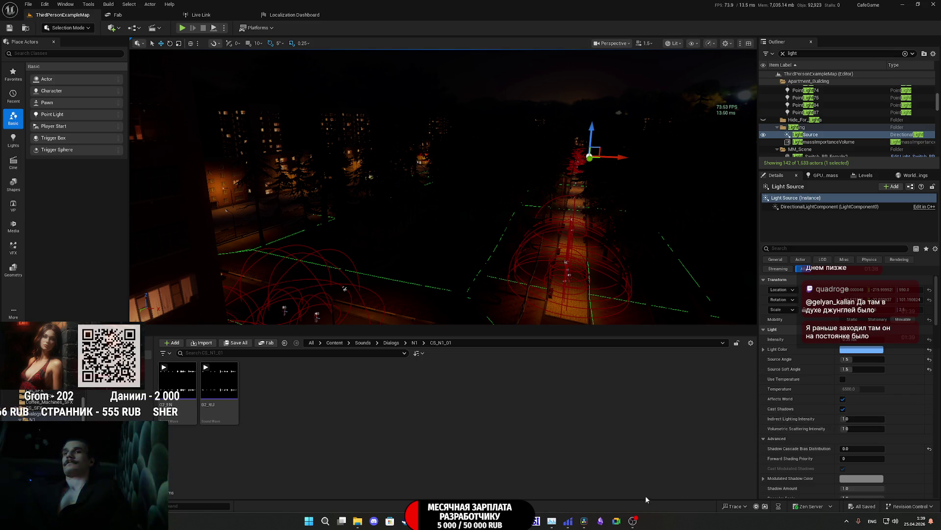
pyautogui.click(421, 521)
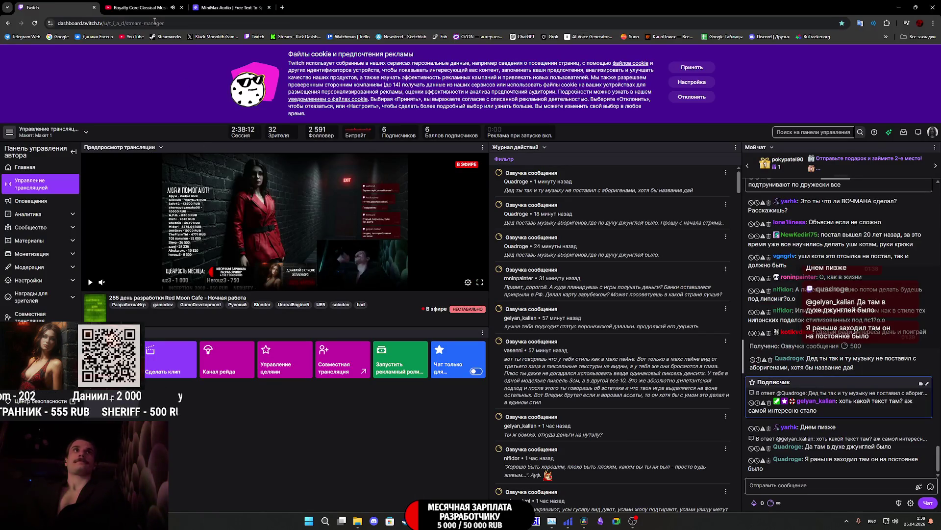
# Step: Close the music tab, loop and tuck away the video player, then return to the Unreal Editor
pyautogui.click(181, 8)
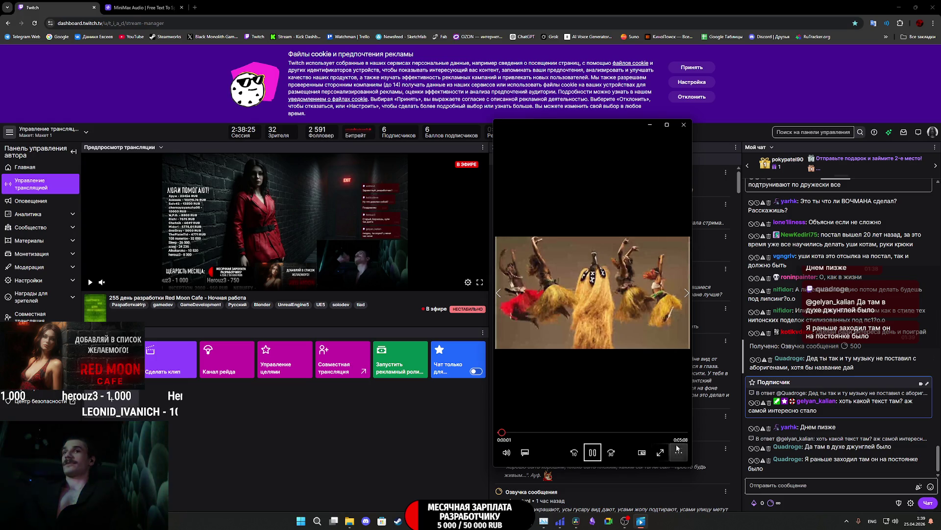
pyautogui.click(678, 451)
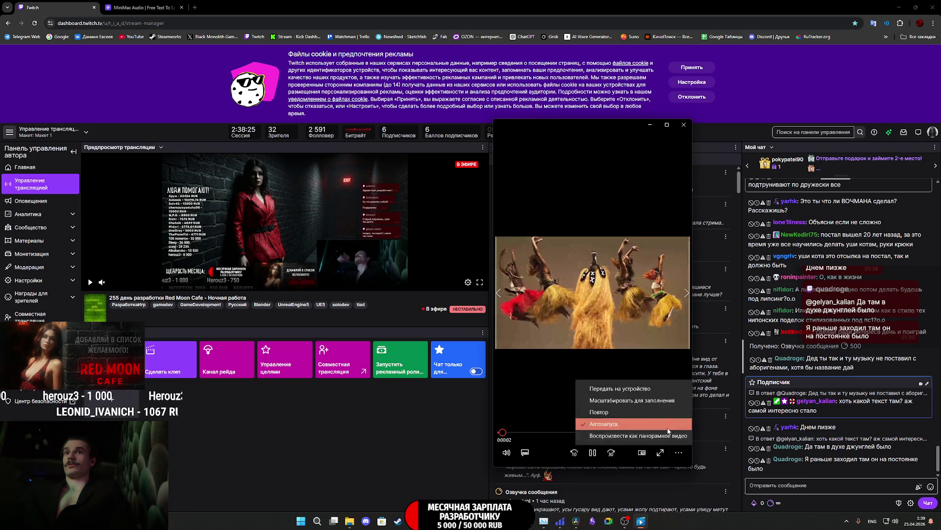
pyautogui.click(643, 412)
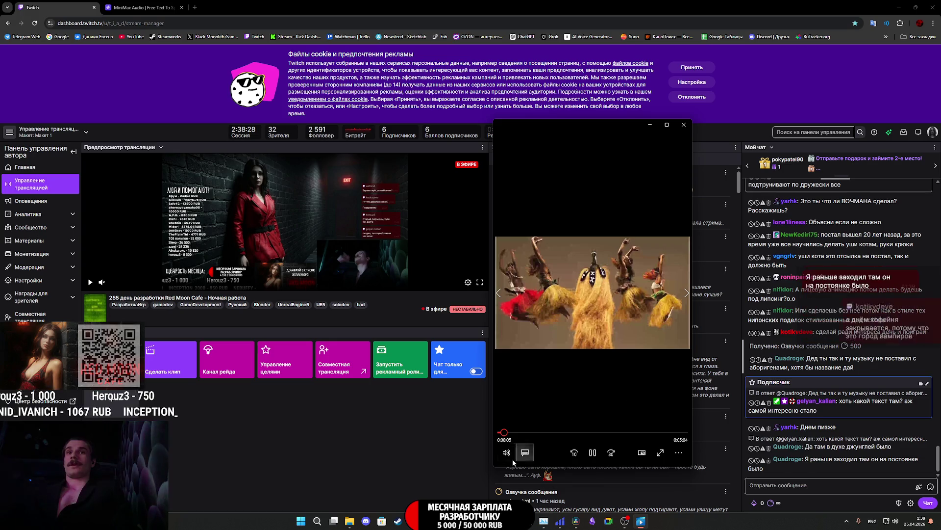
pyautogui.click(506, 452)
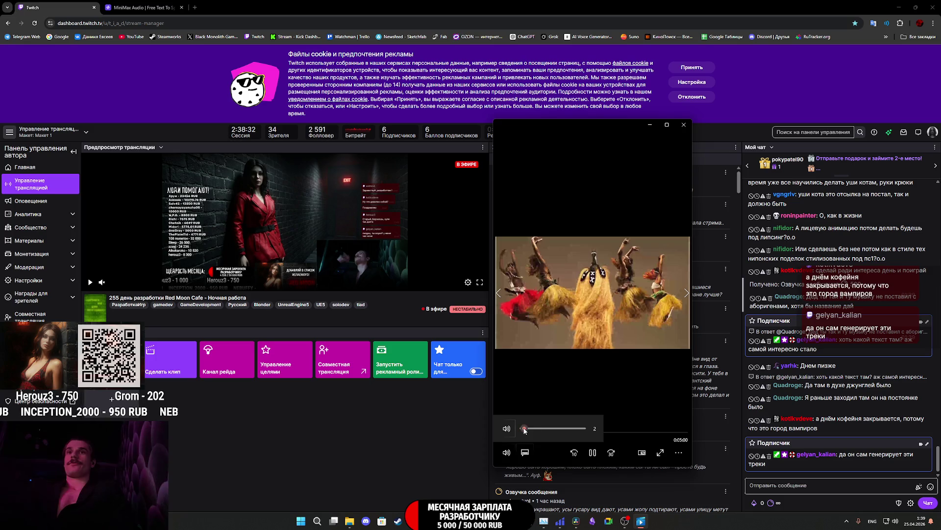
pyautogui.click(685, 457)
pyautogui.click(371, 433)
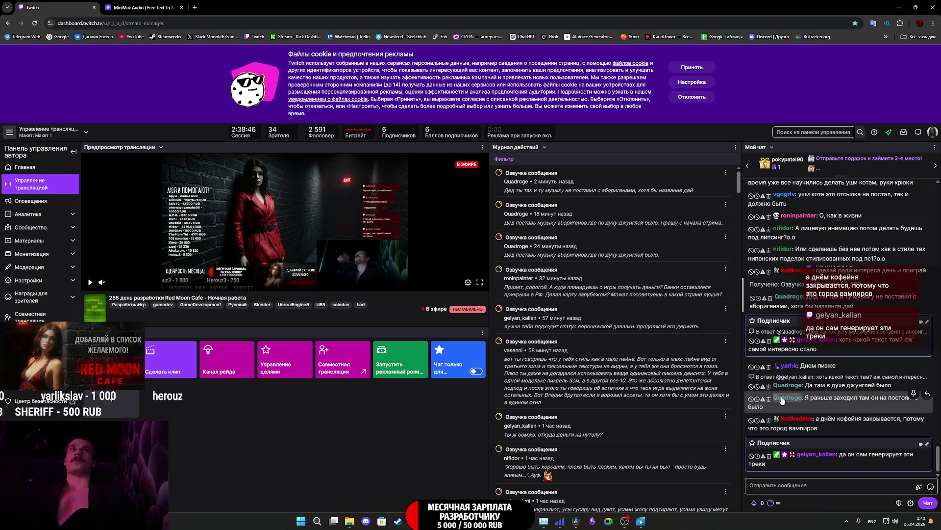
pyautogui.moveTo(446, 520)
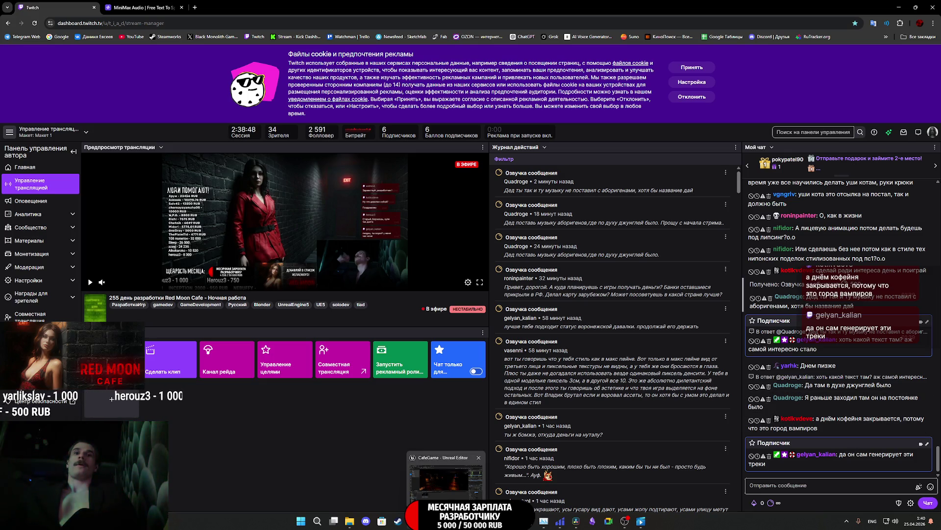
pyautogui.click(445, 478)
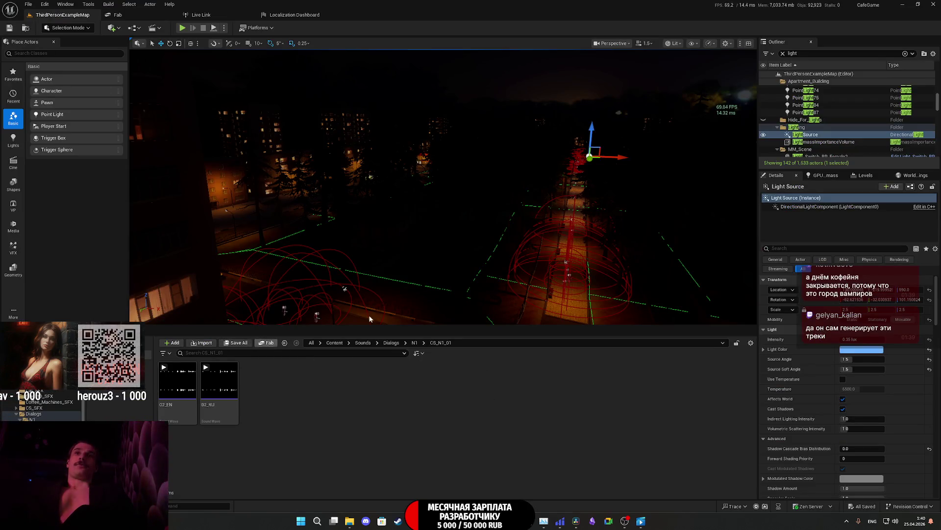
# Step: Fly the camera down the lit street to the Red Moon Cafe dome and its walking NPCs
pyautogui.moveTo(369, 319)
pyautogui.mouseDown()
pyautogui.moveTo(422, 314)
pyautogui.moveTo(389, 305)
pyautogui.moveTo(390, 288)
pyautogui.mouseUp()
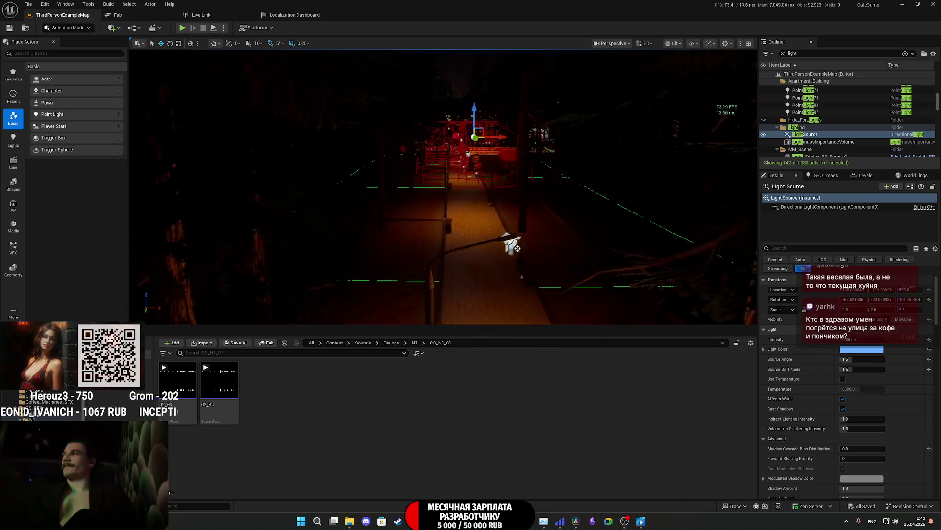
pyautogui.moveTo(513, 251); pyautogui.dragTo(512, 243)
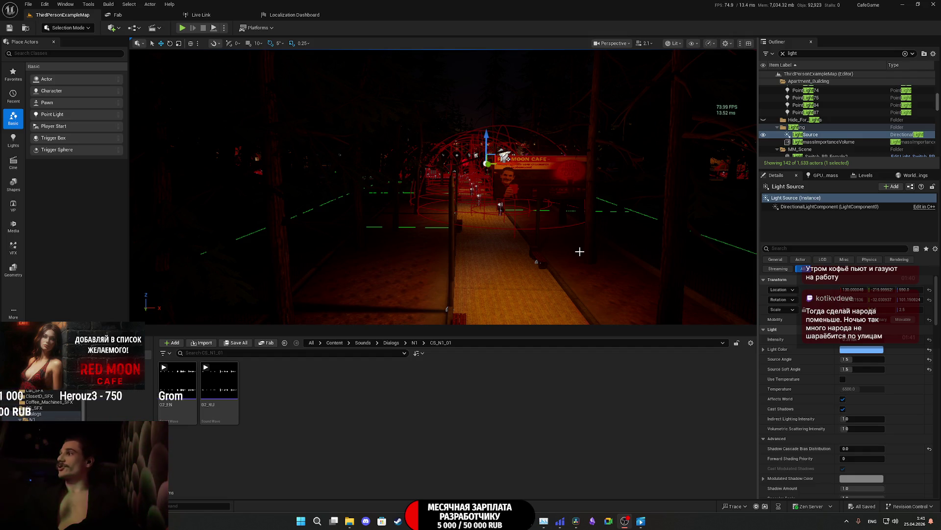
pyautogui.scroll(-10, 497, 238)
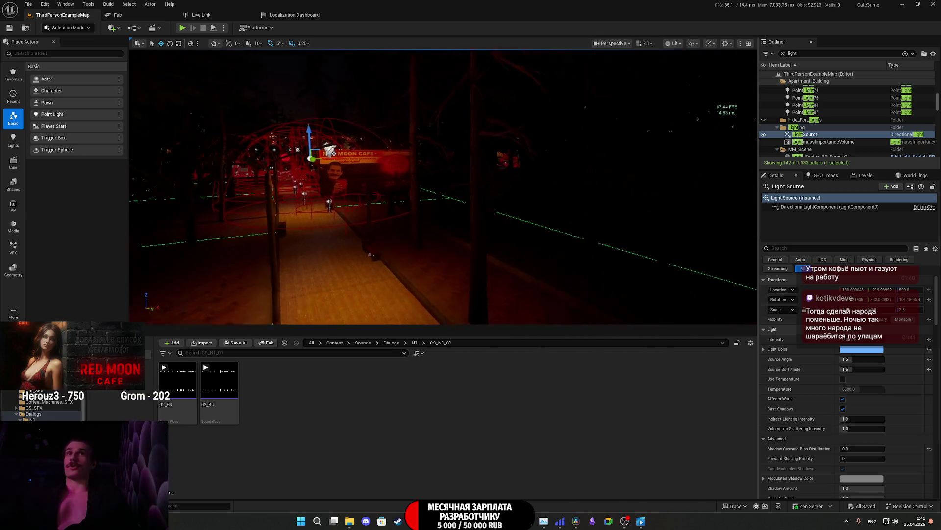
pyautogui.scroll(10, 444, 186)
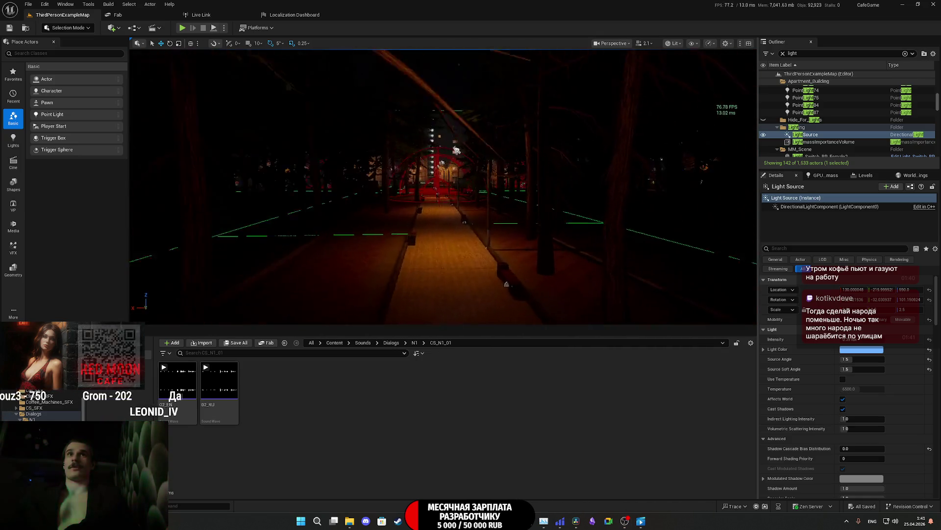
pyautogui.scroll(10, 471, 163)
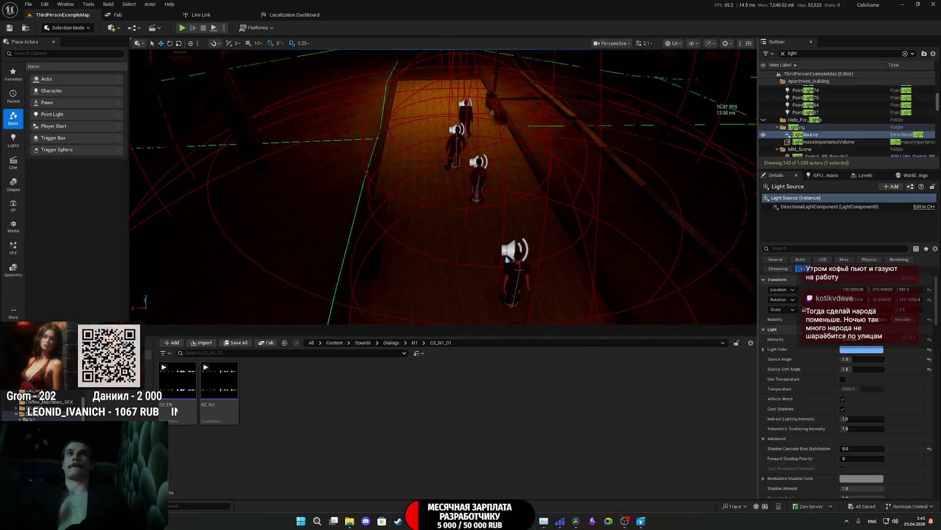
# Step: Delete the two NPCs walking on the path and the sound actor in the alley
pyautogui.click(452, 141)
pyautogui.press('Delete')
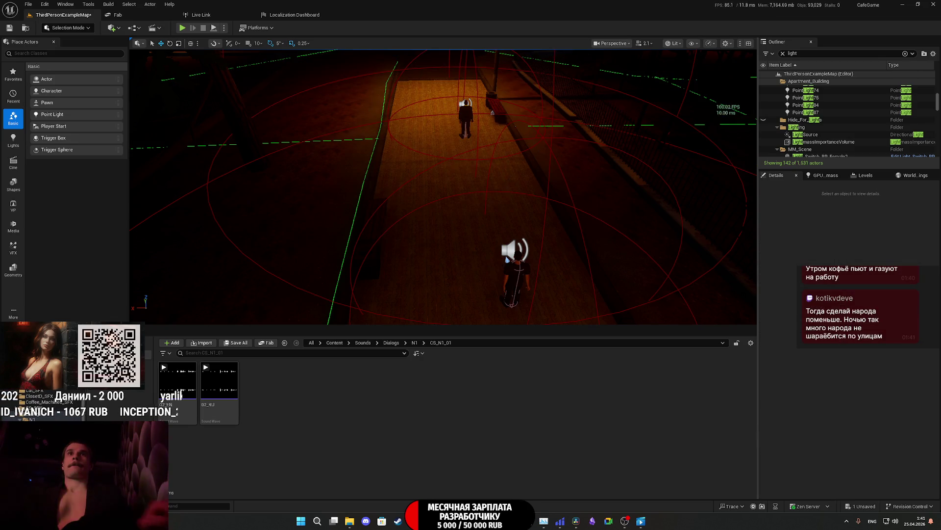
pyautogui.scroll(-10, 460, 147)
pyautogui.scroll(8, 443, 186)
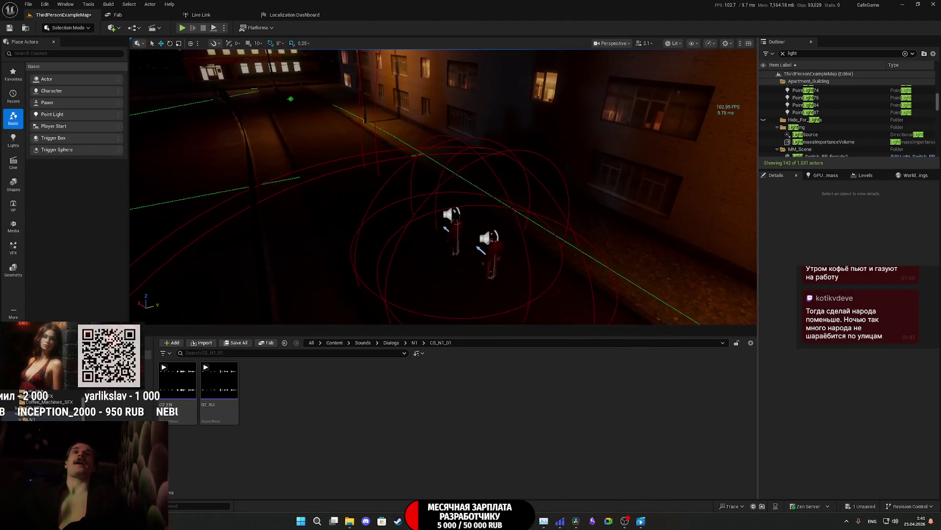
pyautogui.scroll(1, 500, 241)
pyautogui.moveTo(492, 220); pyautogui.dragTo(534, 211)
pyautogui.moveTo(463, 234)
pyautogui.mouseDown()
pyautogui.moveTo(463, 270)
pyautogui.moveTo(463, 234)
pyautogui.mouseUp()
pyautogui.click(463, 233)
pyautogui.press('Delete')
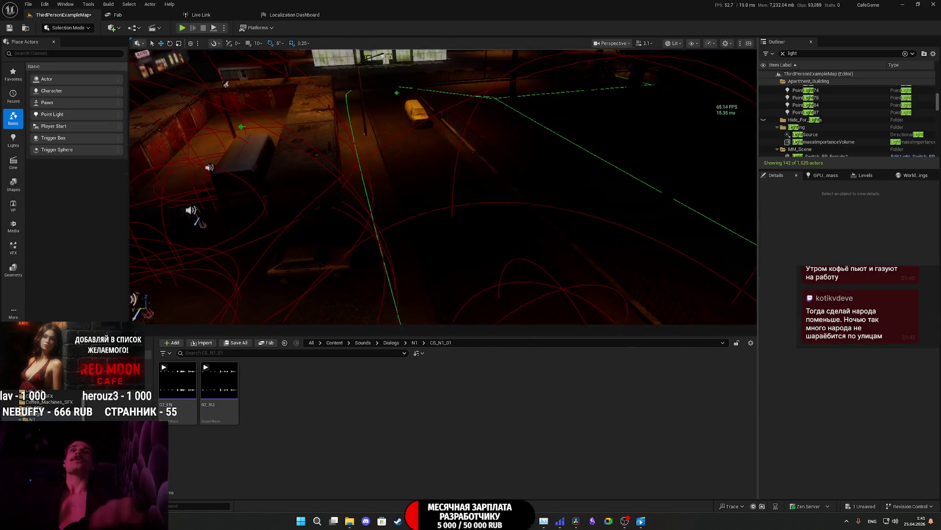
# Step: Select NPC_Street_BP49 down the alley and frame the view on it
pyautogui.moveTo(356, 203); pyautogui.dragTo(132, 172)
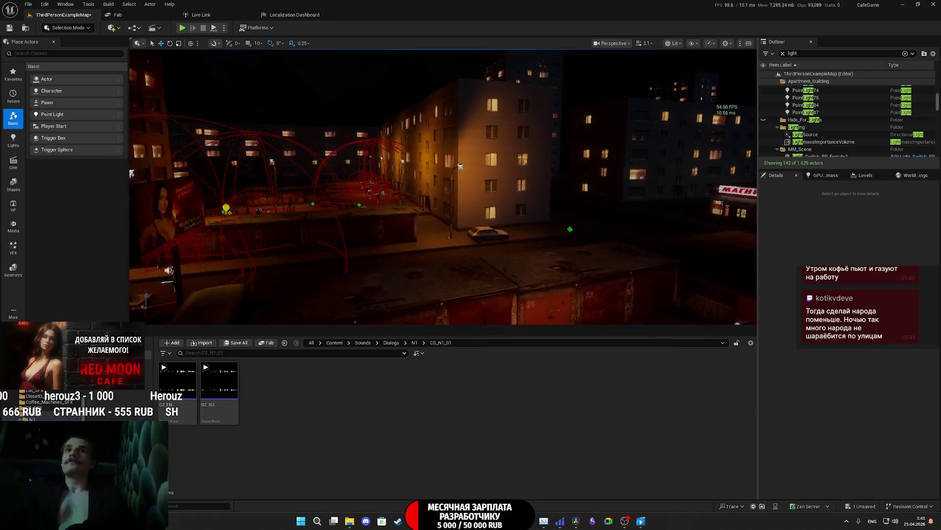
pyautogui.moveTo(443, 186); pyautogui.dragTo(372, 191)
pyautogui.moveTo(468, 208)
pyautogui.mouseDown()
pyautogui.moveTo(477, 195)
pyautogui.moveTo(479, 204)
pyautogui.moveTo(470, 198)
pyautogui.moveTo(483, 216)
pyautogui.moveTo(465, 287)
pyautogui.moveTo(431, 264)
pyautogui.moveTo(407, 225)
pyautogui.moveTo(549, 182)
pyautogui.moveTo(564, 189)
pyautogui.moveTo(593, 156)
pyautogui.mouseUp()
pyautogui.click(466, 289)
pyautogui.click(407, 224)
pyautogui.press('f')
# Step: Save the level with Ctrl+S, confirming the map save
pyautogui.hotkey('ctrl', 's')
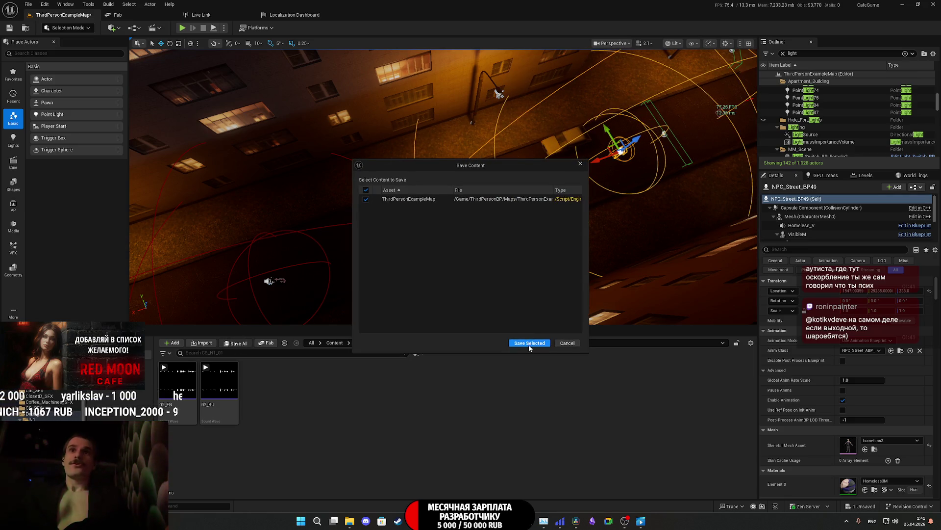
pyautogui.click(529, 342)
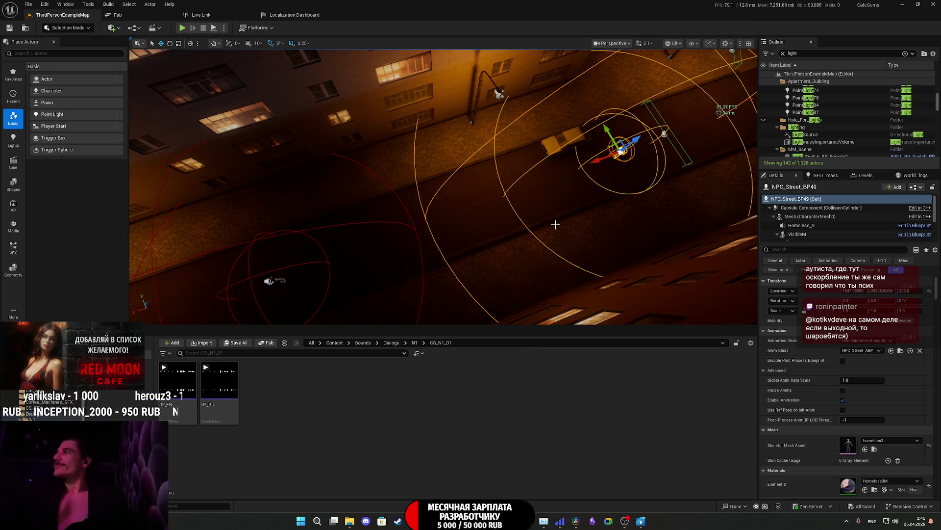
pyautogui.moveTo(552, 224)
pyautogui.mouseDown()
pyautogui.moveTo(535, 123)
pyautogui.moveTo(554, 125)
pyautogui.moveTo(488, 137)
pyautogui.moveTo(468, 117)
pyautogui.moveTo(516, 119)
pyautogui.moveTo(538, 153)
pyautogui.moveTo(475, 147)
pyautogui.moveTo(525, 84)
pyautogui.moveTo(491, 122)
pyautogui.moveTo(541, 152)
pyautogui.moveTo(477, 138)
pyautogui.moveTo(482, 113)
pyautogui.mouseUp()
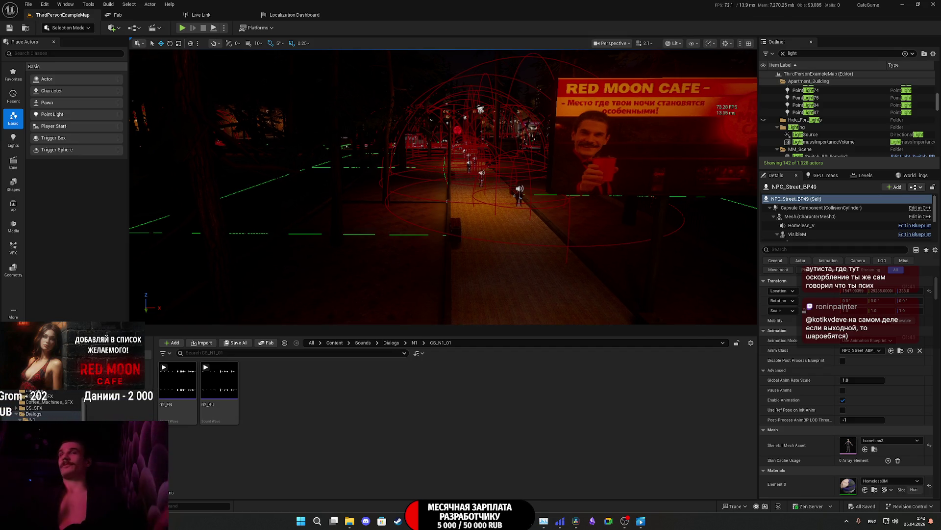
# Step: Delete NPC_Street_BP49, NPC_Street_BP30 and NPC_Street_BP18 along the walkway
pyautogui.moveTo(482, 113)
pyautogui.mouseDown()
pyautogui.moveTo(482, 88)
pyautogui.moveTo(482, 147)
pyautogui.mouseUp()
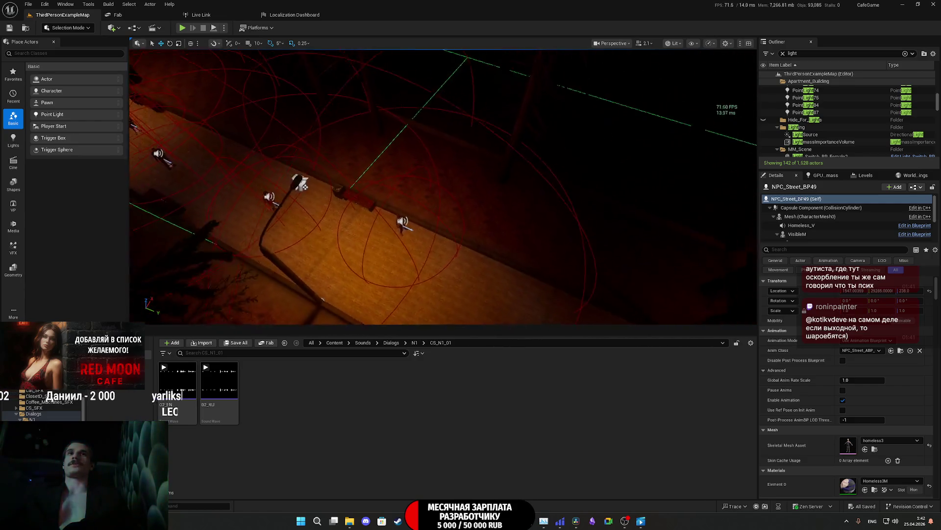
pyautogui.moveTo(538, 218)
pyautogui.mouseDown()
pyautogui.moveTo(538, 196)
pyautogui.moveTo(538, 218)
pyautogui.mouseUp()
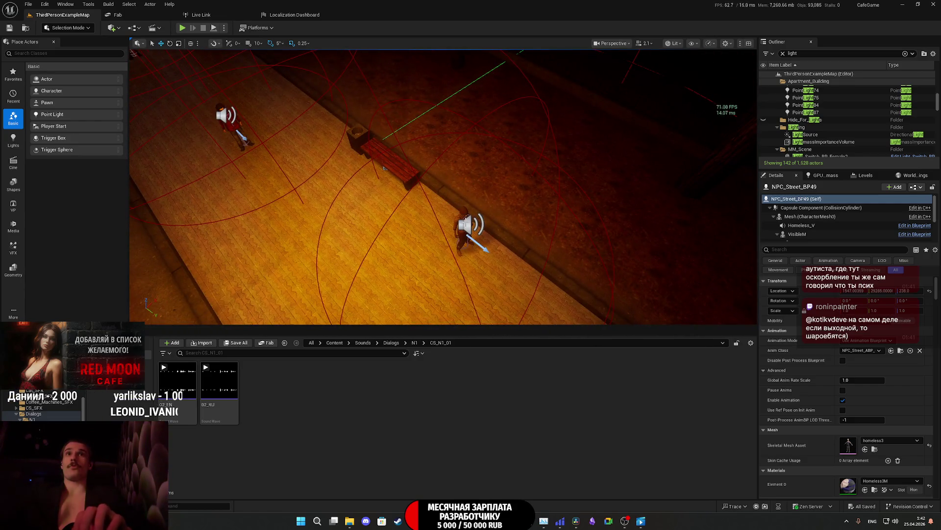
pyautogui.moveTo(384, 168); pyautogui.dragTo(384, 147)
pyautogui.press('Delete')
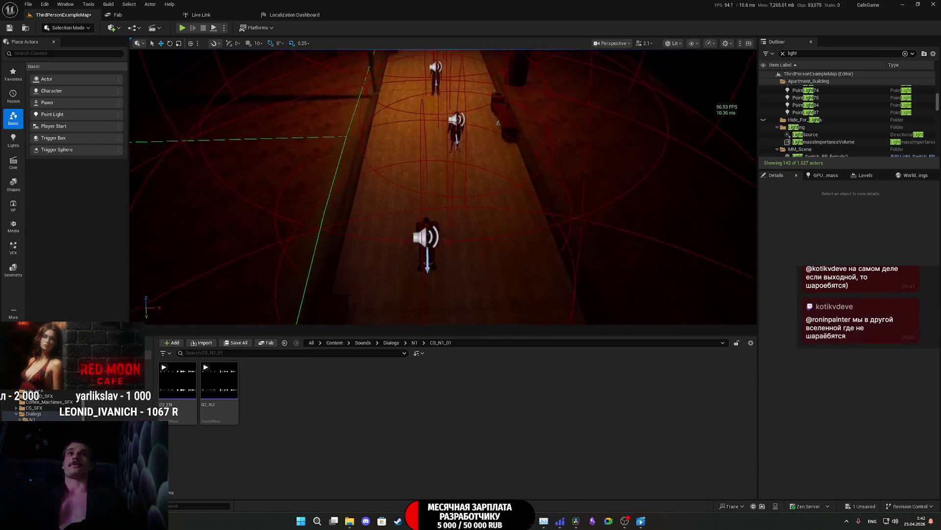
pyautogui.click(434, 241)
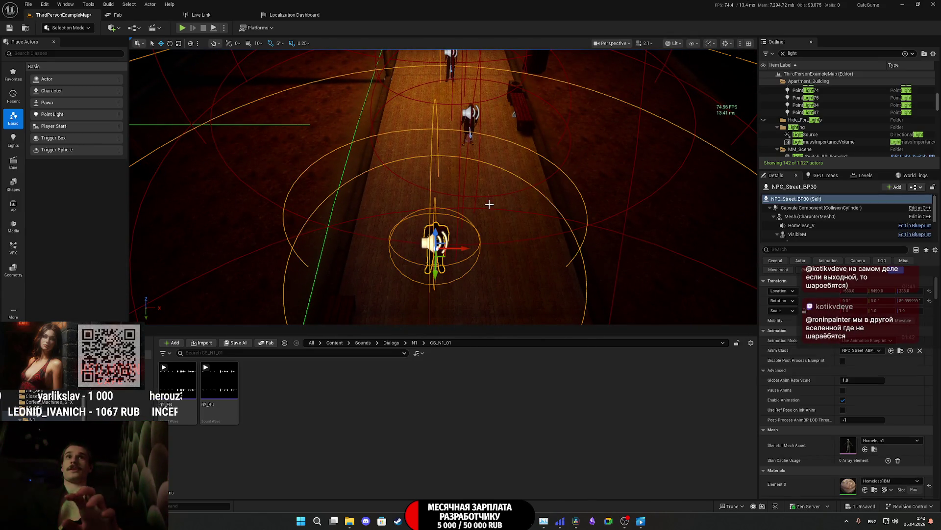
pyautogui.press('Delete')
pyautogui.moveTo(489, 204)
pyautogui.mouseDown()
pyautogui.moveTo(491, 183)
pyautogui.moveTo(471, 172)
pyautogui.moveTo(469, 206)
pyautogui.moveTo(505, 179)
pyautogui.moveTo(541, 213)
pyautogui.mouseUp()
pyautogui.click(495, 206)
pyautogui.press('Delete')
# Step: Inspect NPC_Street_BP31's sound radius, then select NPC_Street_BP8 and NPC_Street_BP48 in the courtyard
pyautogui.click(529, 219)
pyautogui.press('f')
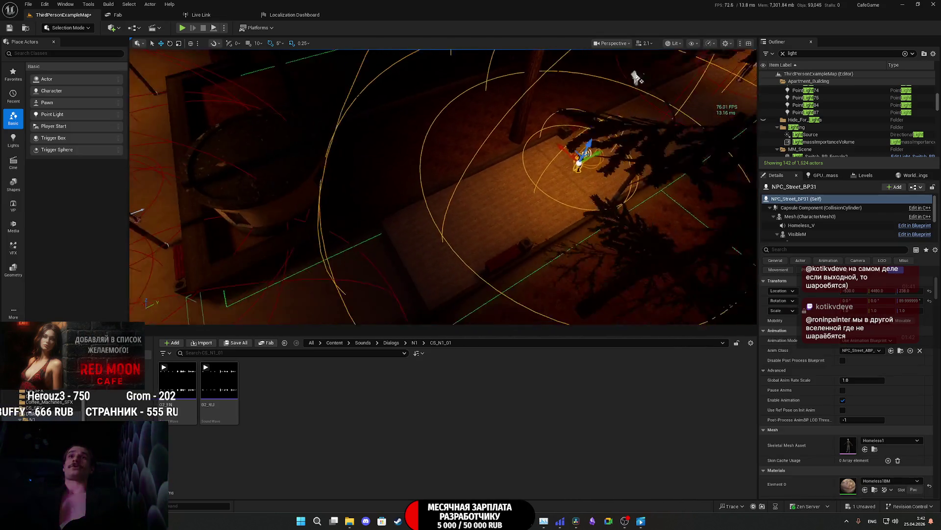
pyautogui.moveTo(537, 186)
pyautogui.mouseDown()
pyautogui.moveTo(318, 322)
pyautogui.moveTo(485, 212)
pyautogui.moveTo(423, 212)
pyautogui.mouseUp()
pyautogui.click(475, 214)
pyautogui.click(504, 212)
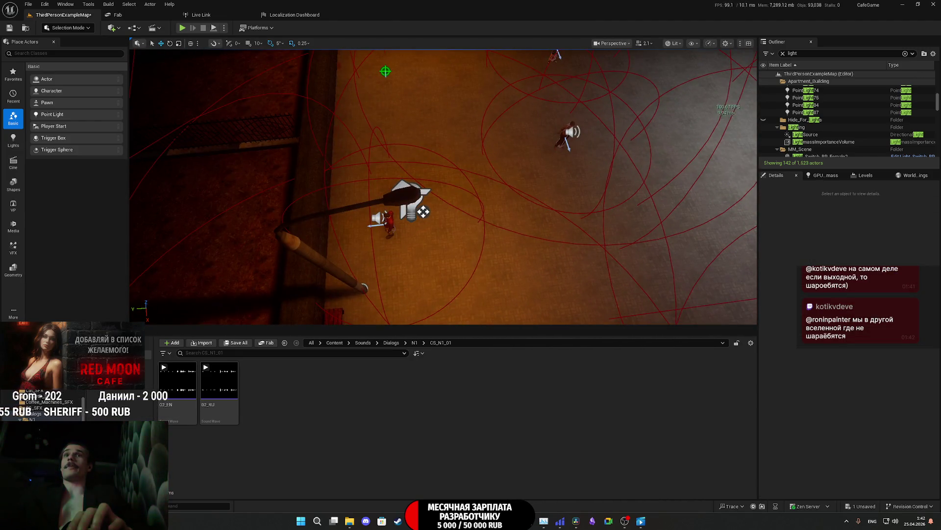
pyautogui.moveTo(485, 223); pyautogui.dragTo(479, 226)
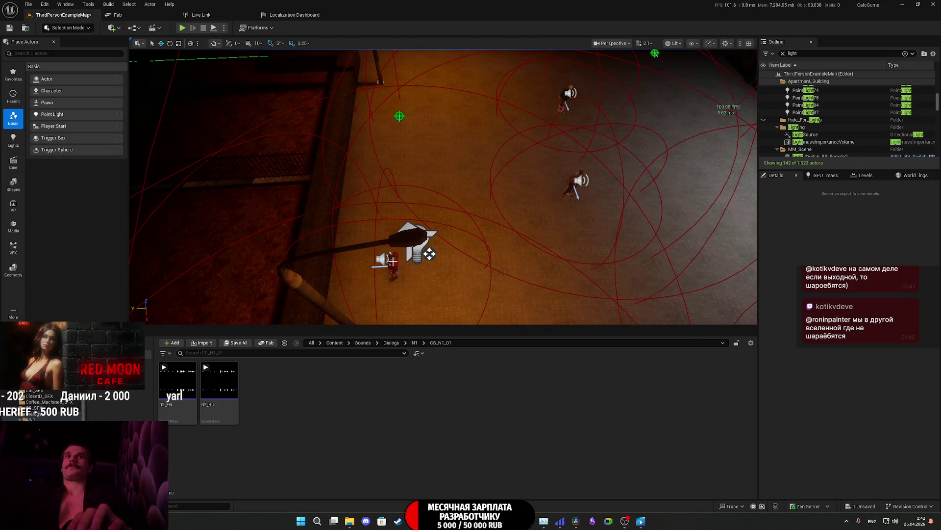
pyautogui.click(393, 262)
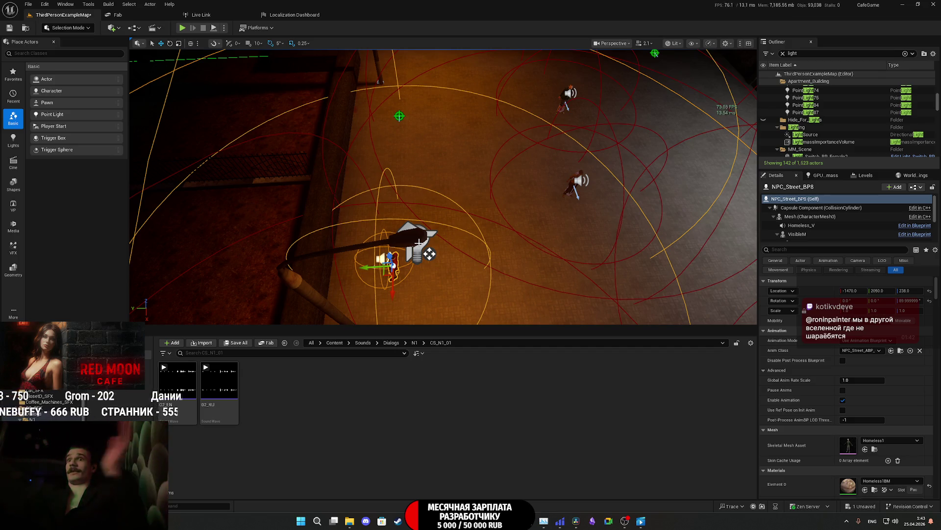
pyautogui.moveTo(419, 242)
pyautogui.mouseDown()
pyautogui.moveTo(441, 230)
pyautogui.moveTo(435, 172)
pyautogui.moveTo(488, 182)
pyautogui.mouseUp()
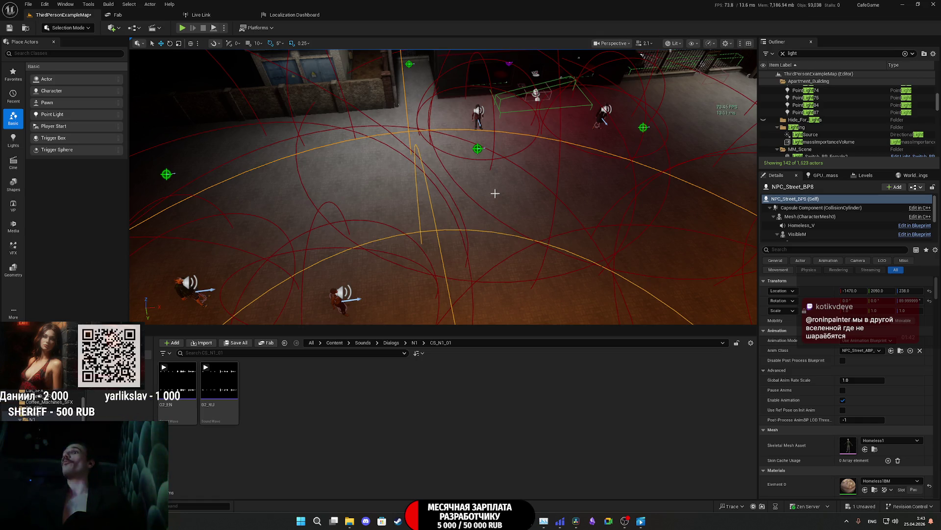
pyautogui.moveTo(494, 193)
pyautogui.mouseDown()
pyautogui.moveTo(481, 196)
pyautogui.moveTo(490, 186)
pyautogui.moveTo(480, 172)
pyautogui.mouseUp()
pyautogui.click(478, 196)
# Step: Delete NPC_Street_BP48, move NPC_Street_BP60 toward the cafe sign, and delete the NPC there
pyautogui.press('Delete')
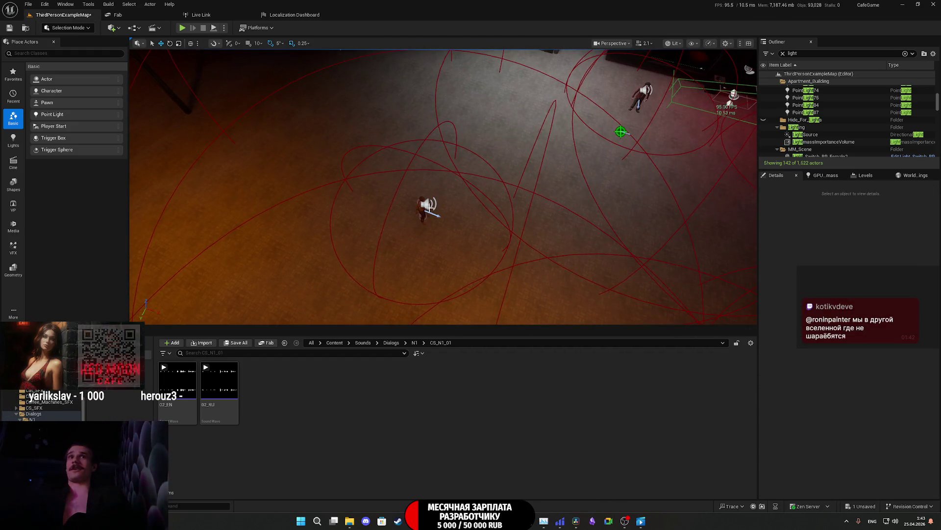
pyautogui.click(430, 208)
pyautogui.moveTo(430, 209); pyautogui.dragTo(398, 211)
pyautogui.scroll(2, 465, 251)
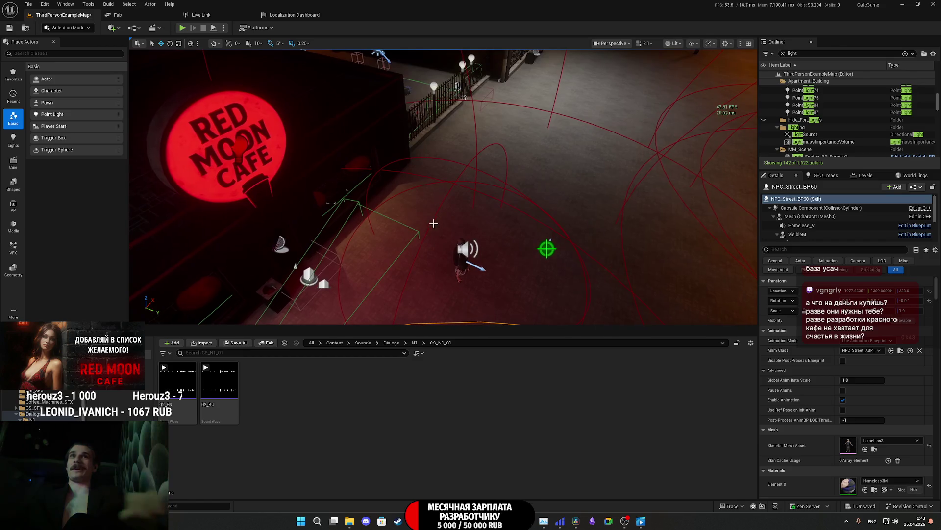
pyautogui.click(466, 250)
pyautogui.press('Delete')
# Step: Delete the NPC speaker actor in the street, then select NPC_Street_BP10 and survey the buildings
pyautogui.moveTo(466, 250)
pyautogui.mouseDown()
pyautogui.moveTo(683, 151)
pyautogui.moveTo(557, 69)
pyautogui.moveTo(542, 137)
pyautogui.moveTo(473, 233)
pyautogui.mouseUp()
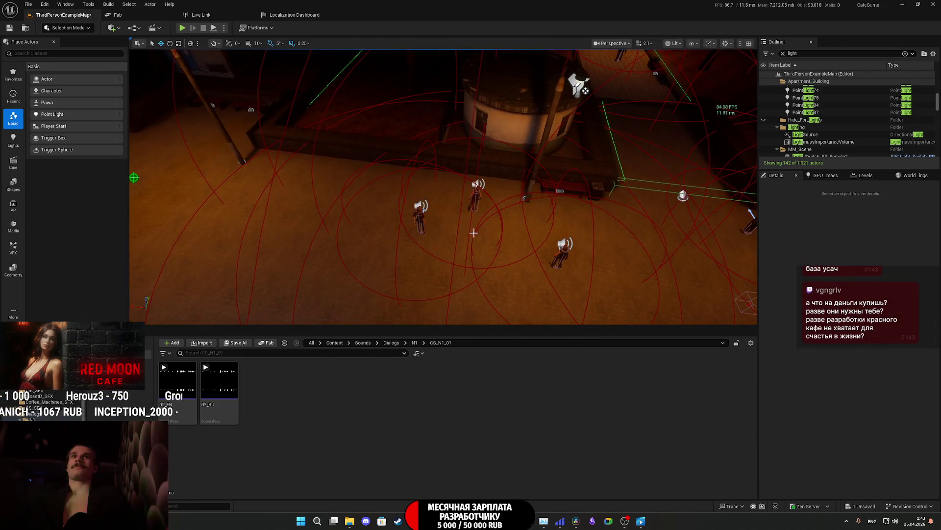
pyautogui.click(477, 194)
pyautogui.press('Delete')
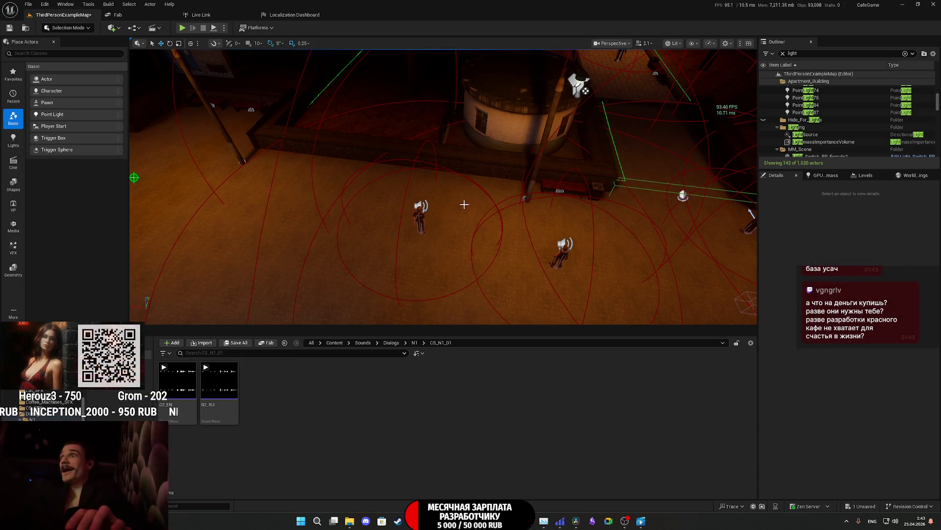
pyautogui.click(420, 217)
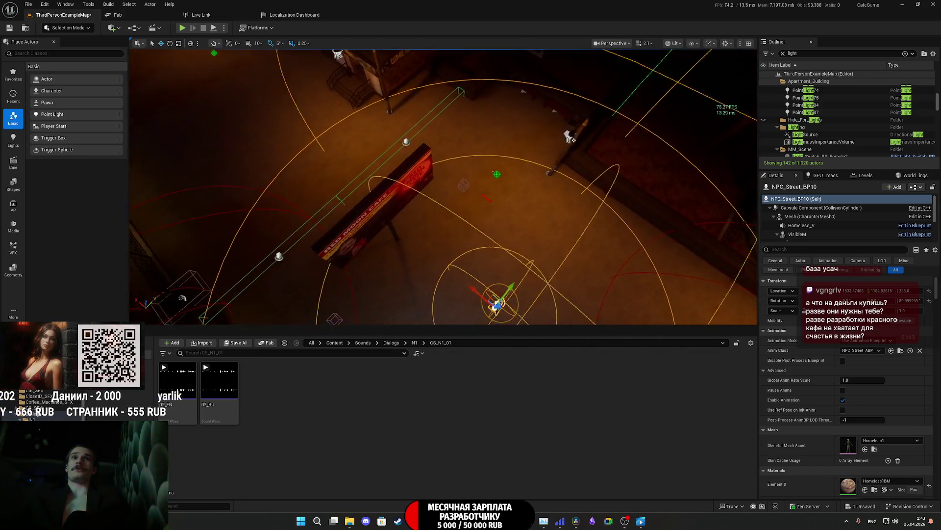
pyautogui.press('w')
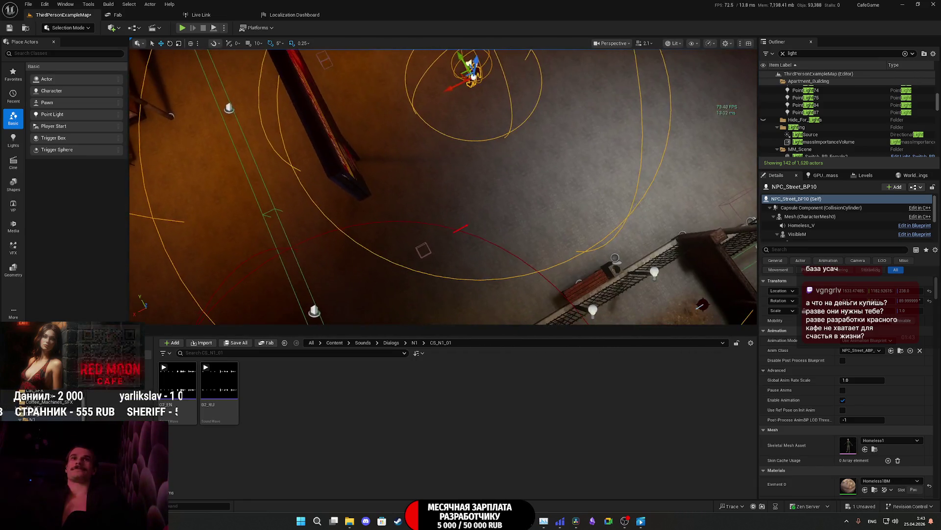
pyautogui.press('w')
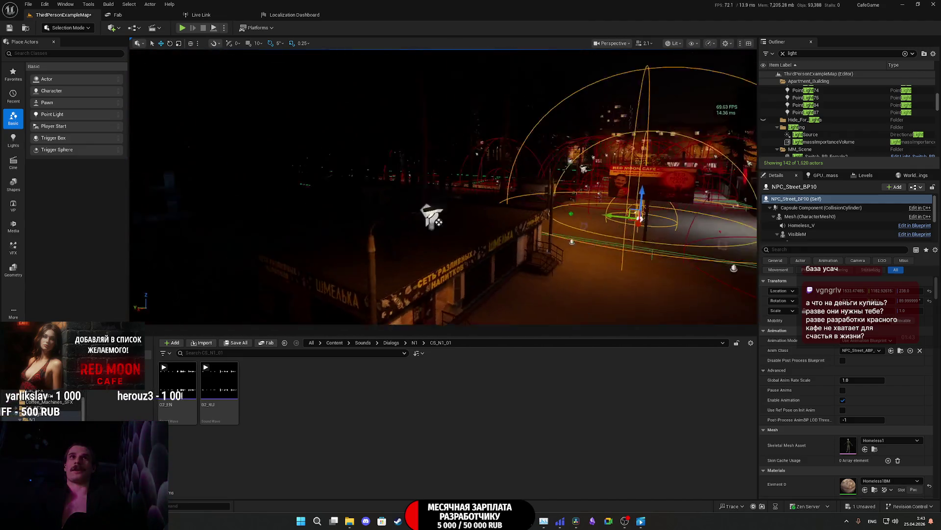
pyautogui.press('w')
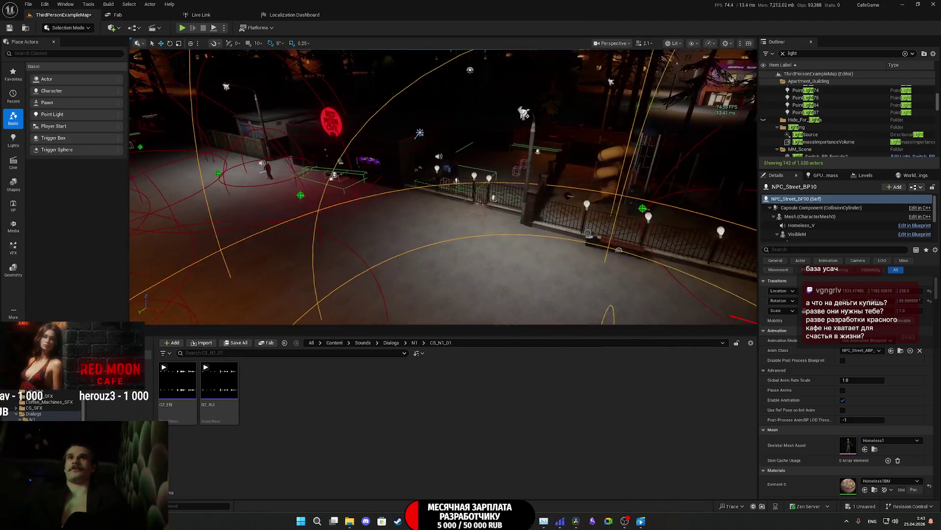
pyautogui.press('w')
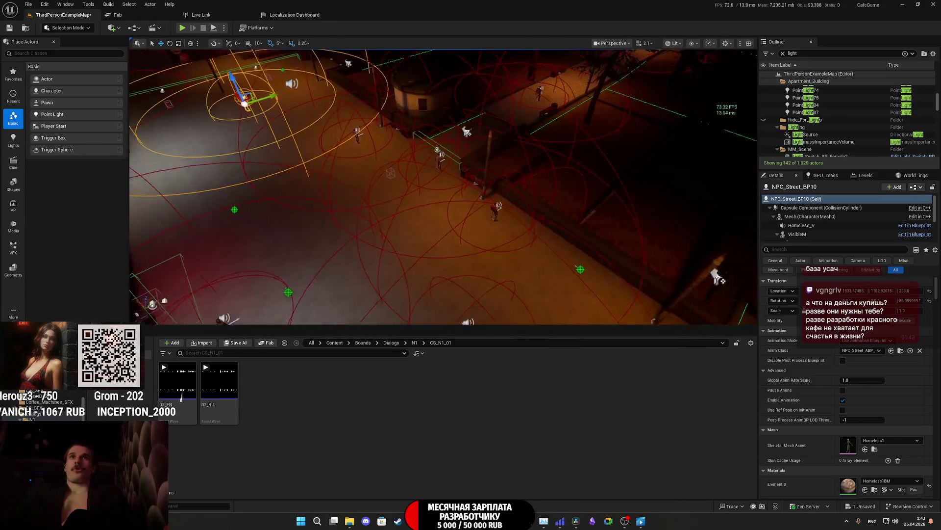
# Step: Select NPC_Street_BP8, nudge it down-left, then delete it from the level
pyautogui.click(525, 188)
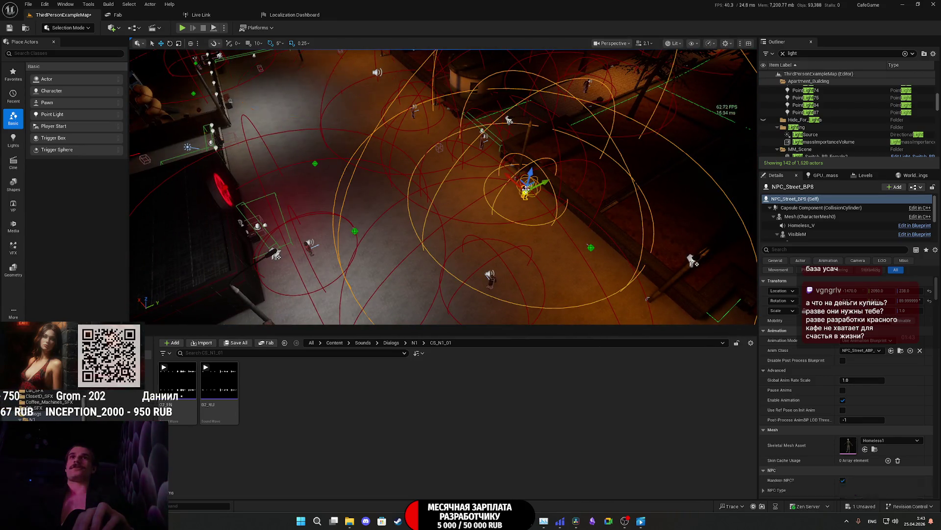
pyautogui.moveTo(526, 189)
pyautogui.mouseDown()
pyautogui.moveTo(450, 215)
pyautogui.moveTo(467, 204)
pyautogui.mouseUp()
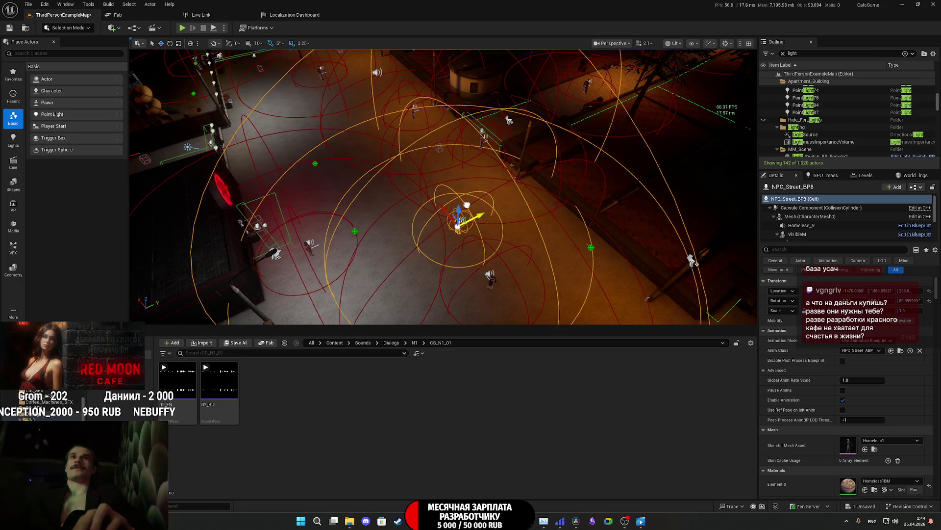
pyautogui.press('Delete')
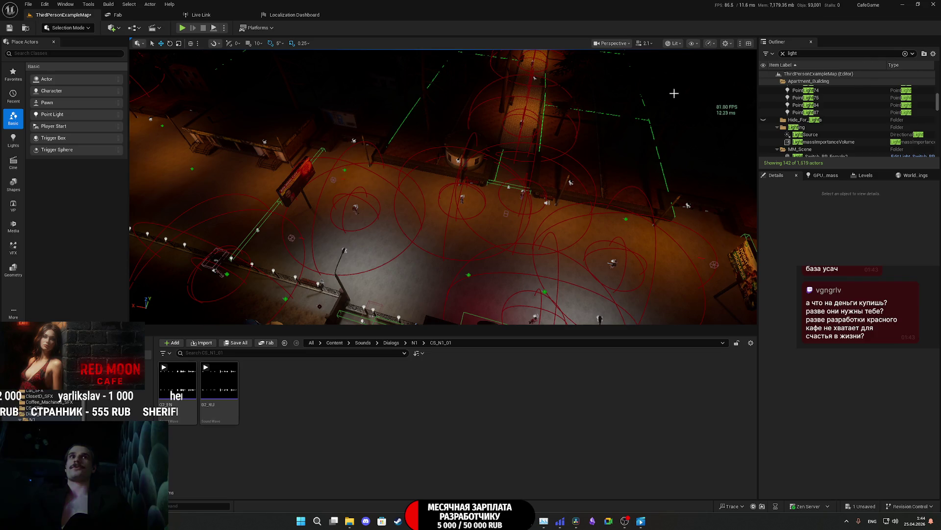
# Step: Delete the NPC_Street_BP35 character, then look over the street, kiosk area and plaza
pyautogui.scroll(3, 428, 168)
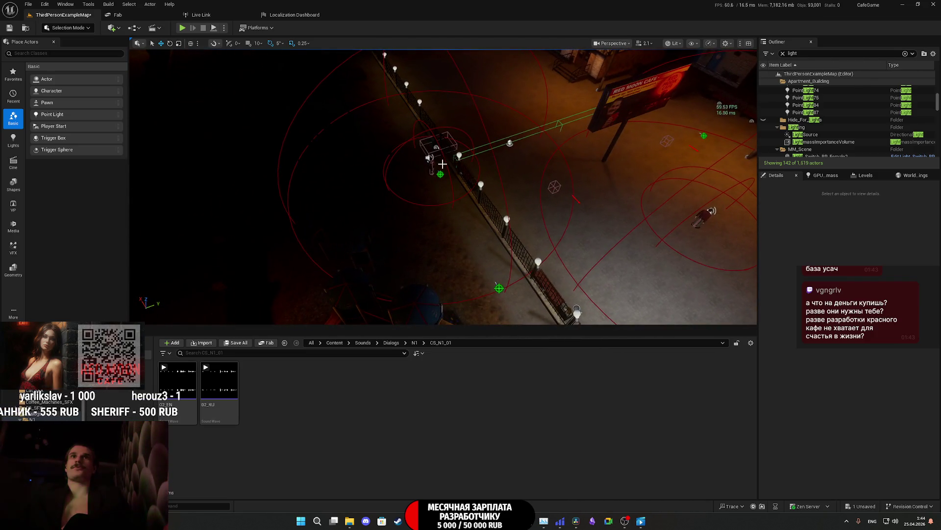
pyautogui.click(430, 163)
pyautogui.press('Delete')
pyautogui.moveTo(430, 163); pyautogui.dragTo(645, 223)
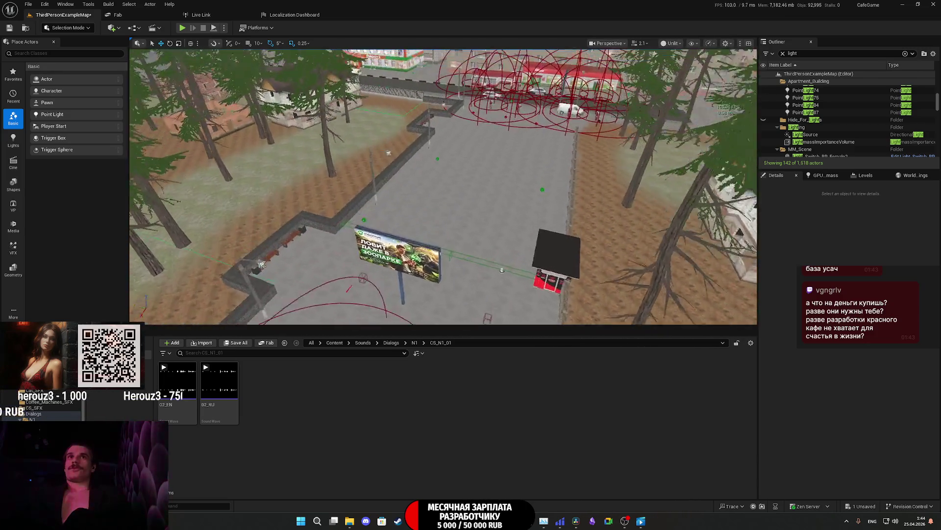
pyautogui.moveTo(441, 186); pyautogui.dragTo(441, 137)
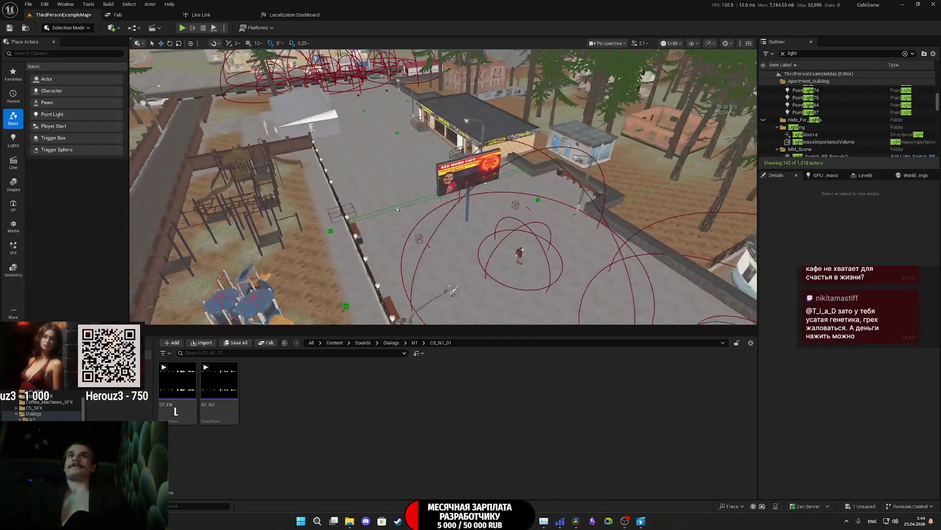
pyautogui.moveTo(441, 187)
pyautogui.mouseDown()
pyautogui.moveTo(441, 147)
pyautogui.moveTo(373, 221)
pyautogui.mouseUp()
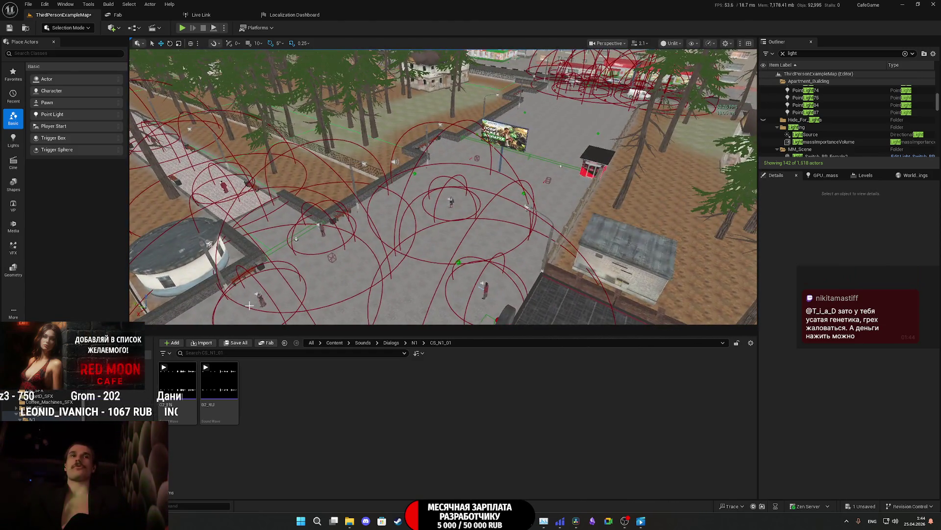
# Step: Save the ThirdPersonExampleMap level and start a full-window Play-in-Editor test
pyautogui.click(238, 342)
pyautogui.click(531, 344)
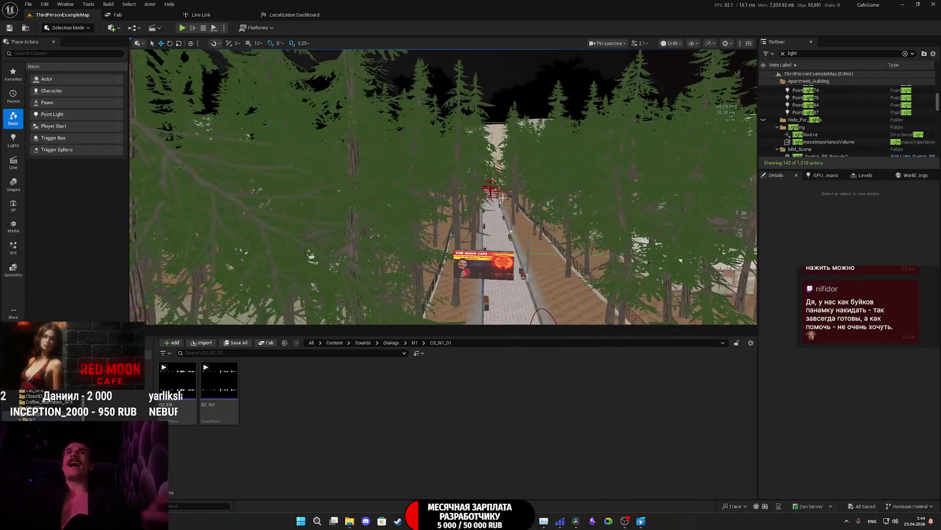
pyautogui.click(182, 28)
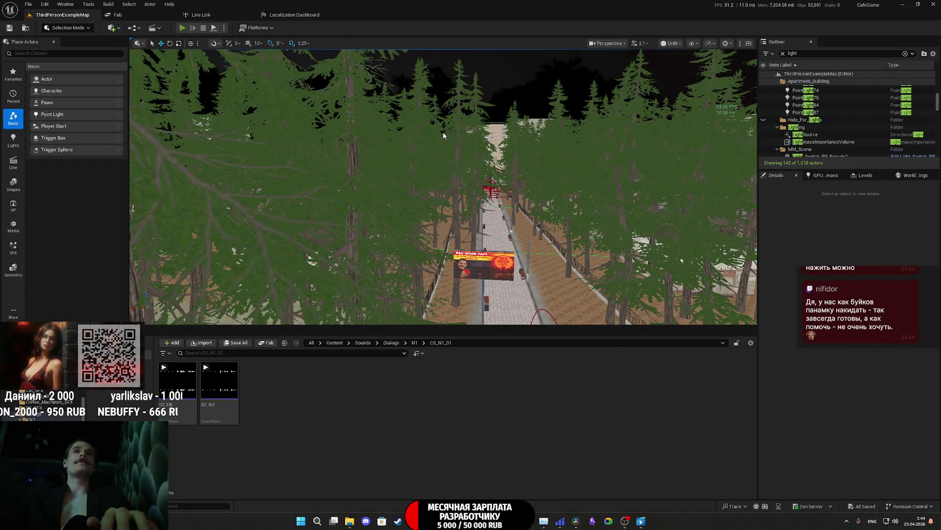
pyautogui.press('F11')
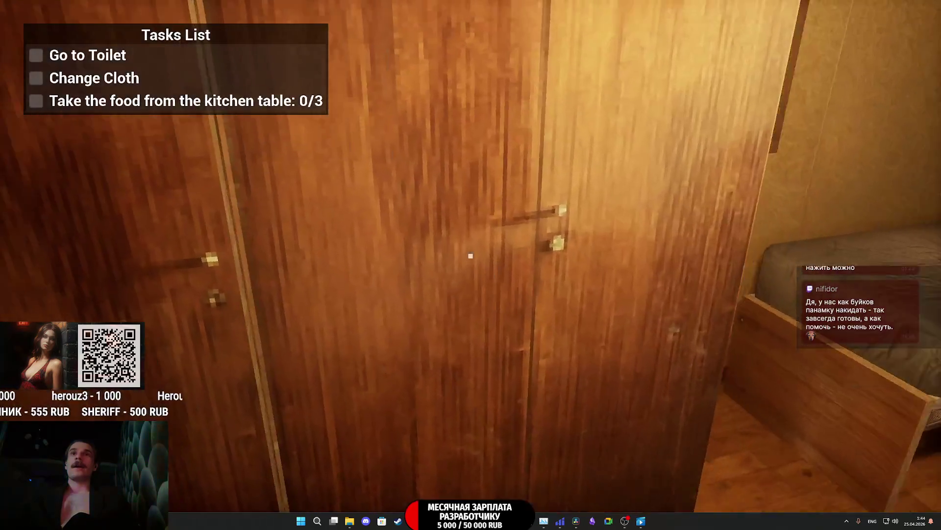
# Step: Use the wardrobe to finish the Change Cloth task, walk to the night park path, then leave immersive mode
pyautogui.click(470, 255)
pyautogui.click(471, 255)
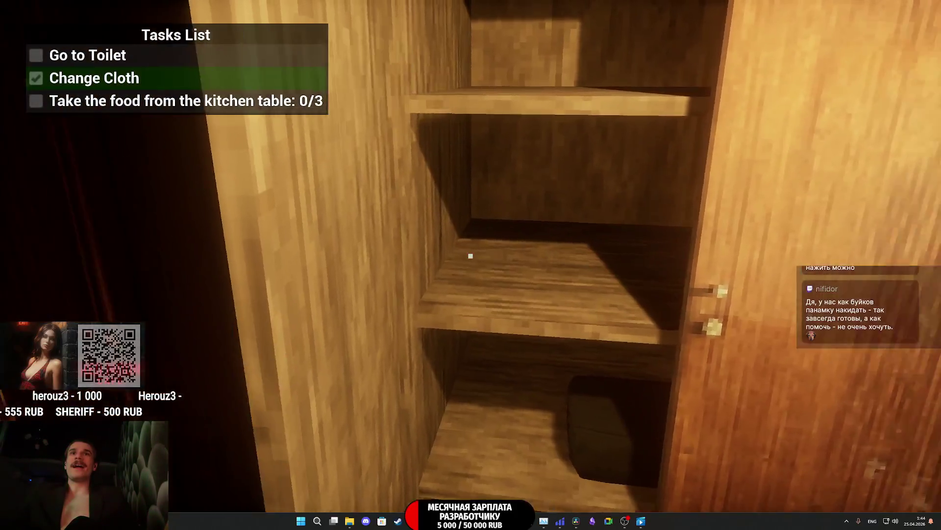
pyautogui.click(470, 255)
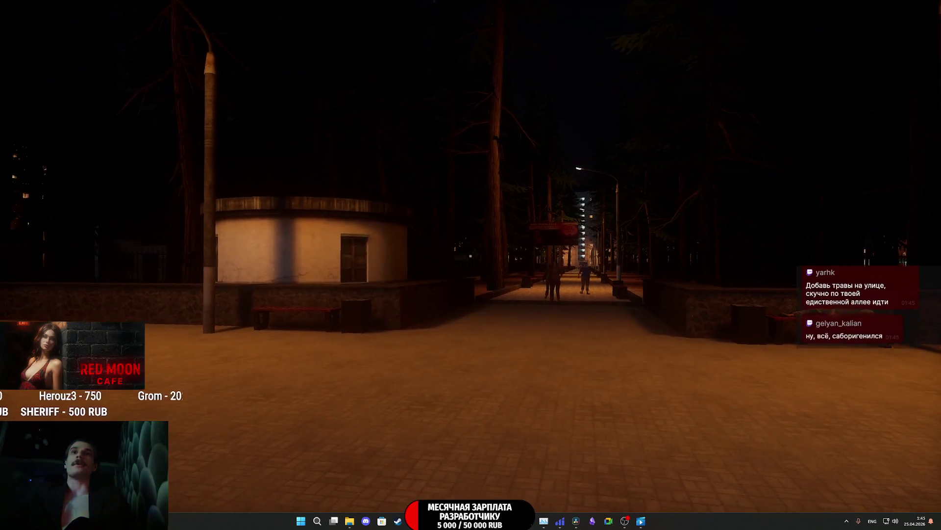
pyautogui.press('F11')
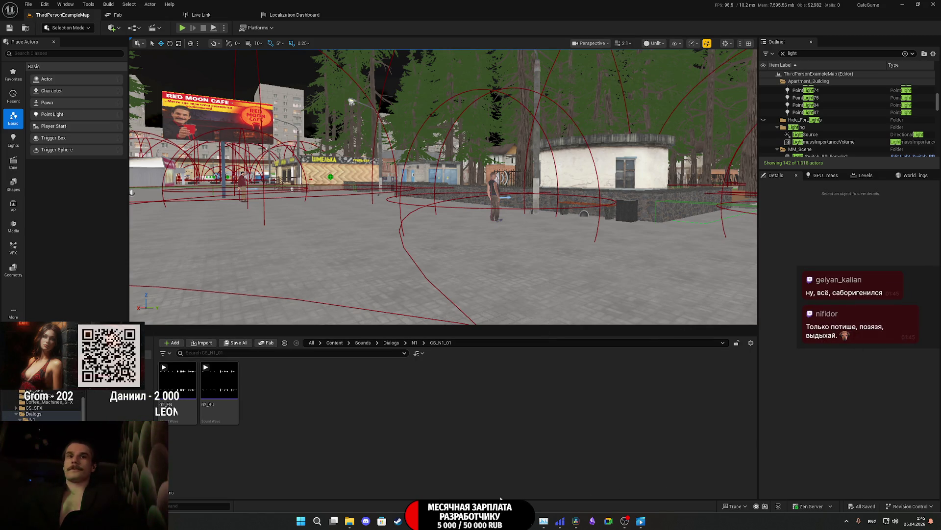
# Step: Switch from Unreal to the Twitch Stream Manager dashboard in Chrome
pyautogui.hotkey('alt', 'Tab')
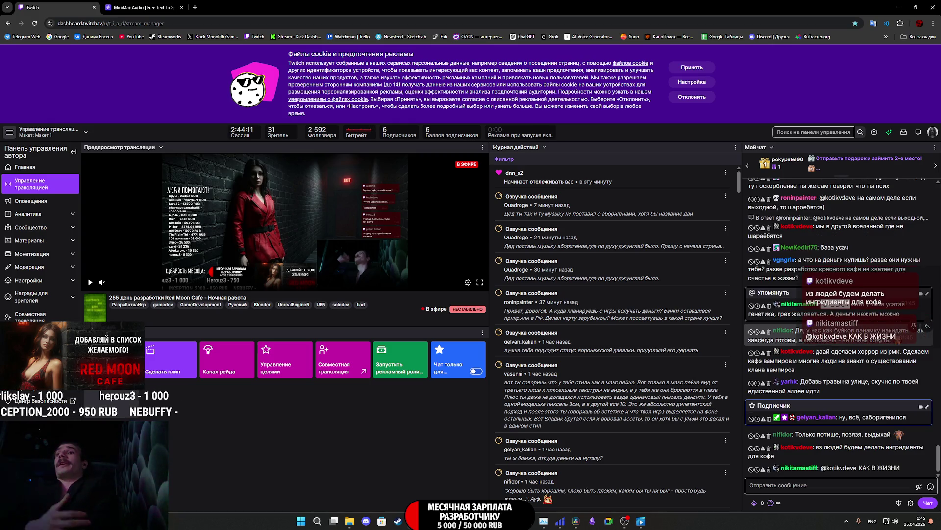
pyautogui.scroll(1, 838, 323)
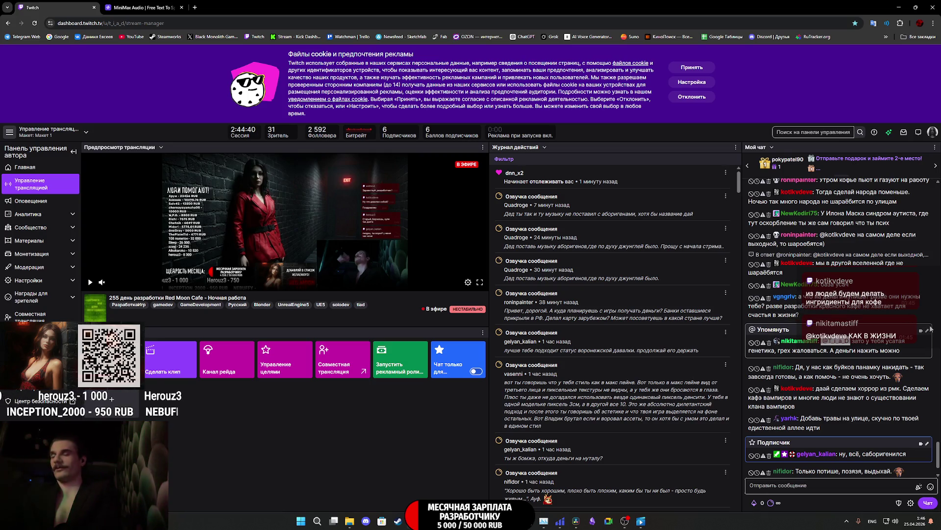
pyautogui.scroll(1, 927, 326)
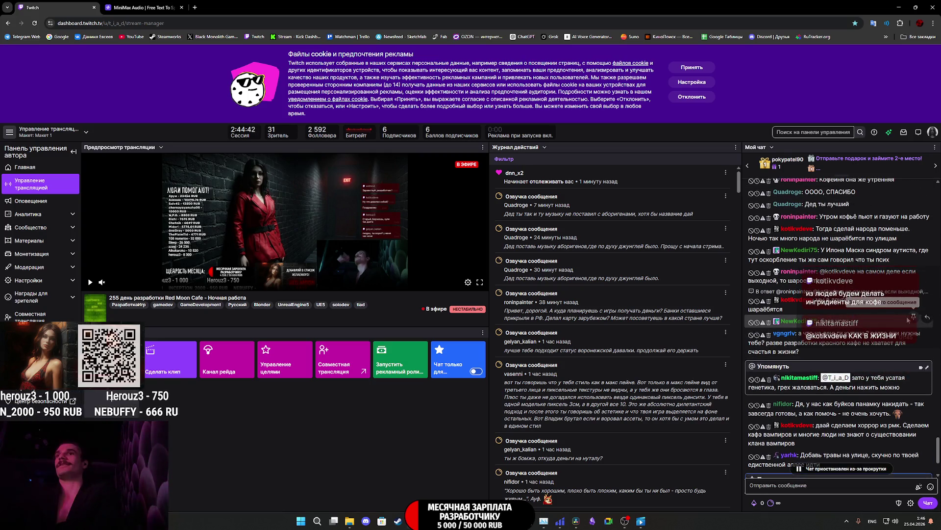
pyautogui.scroll(-2, 891, 316)
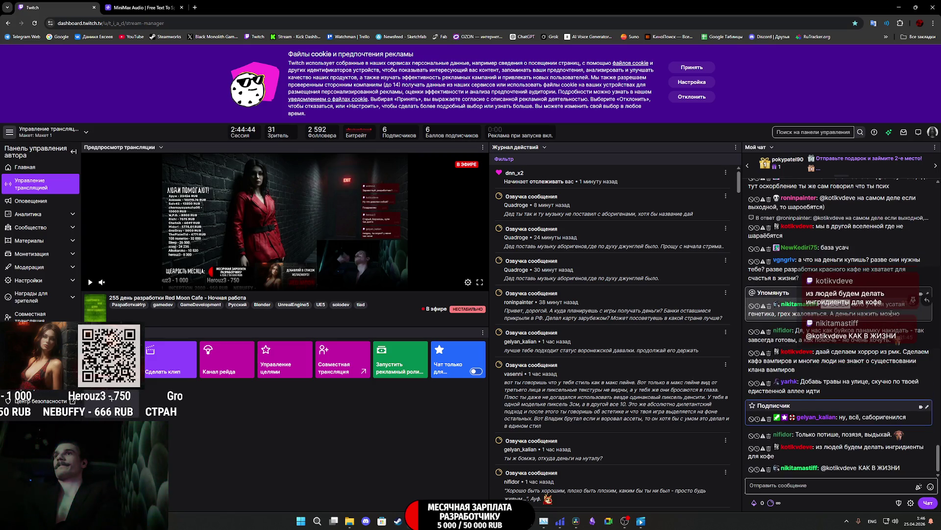
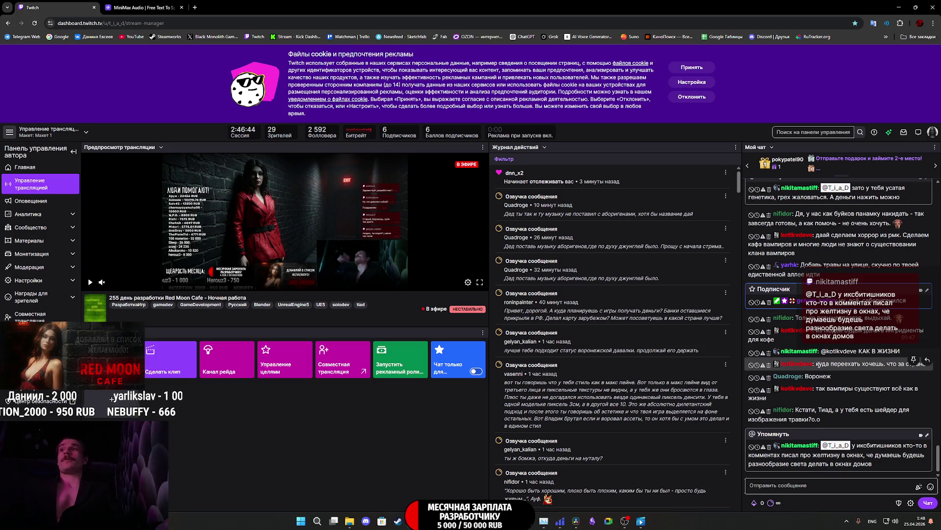
# Step: Switch from the Twitch dashboard to the CafeGame - Unreal Editor window via the taskbar
pyautogui.moveTo(641, 522)
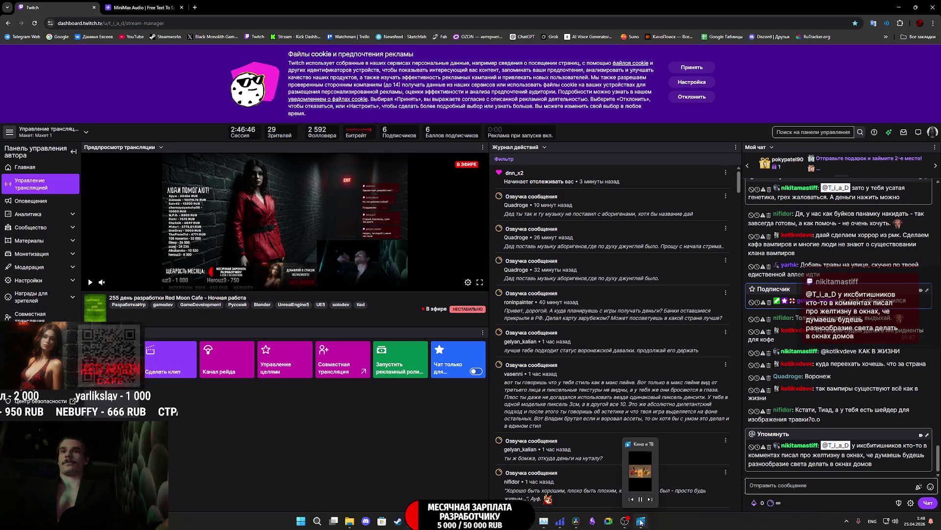
pyautogui.moveTo(447, 521)
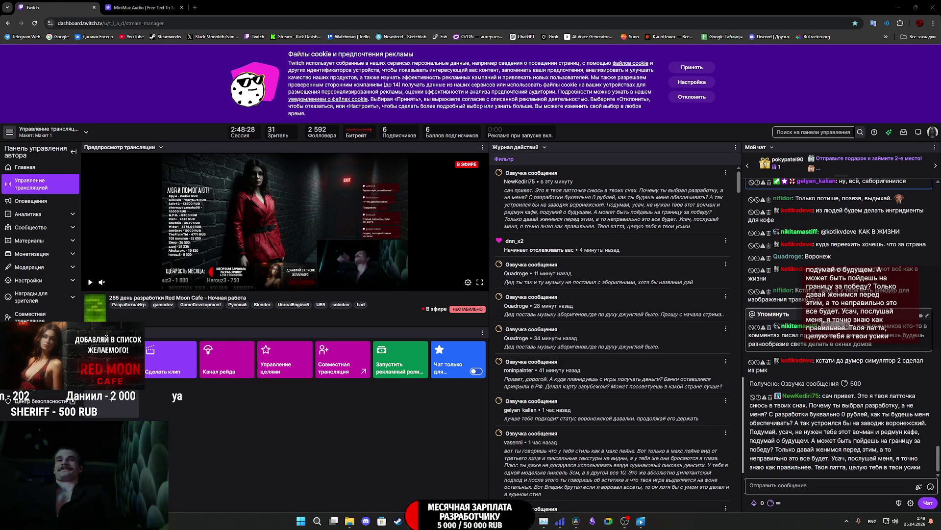
pyautogui.click(466, 521)
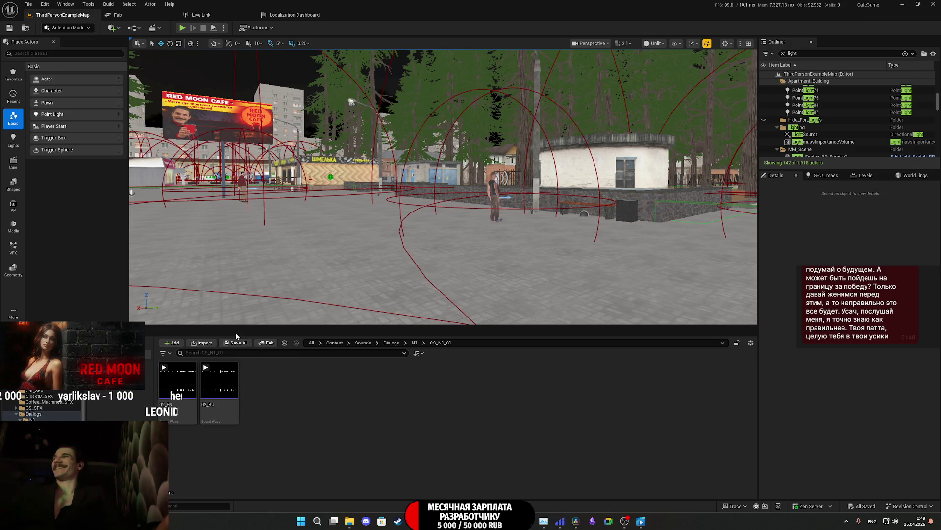
# Step: From an overhead park view, move NPC_Street_BP10 toward the billboard
pyautogui.moveTo(476, 159)
pyautogui.mouseDown()
pyautogui.moveTo(637, 162)
pyautogui.moveTo(540, 181)
pyautogui.moveTo(739, 246)
pyautogui.moveTo(714, 157)
pyautogui.mouseUp()
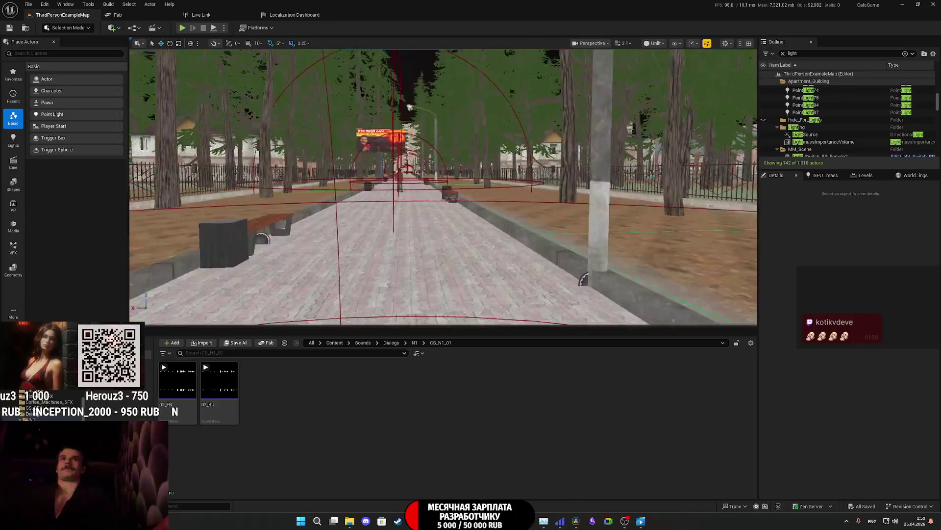
pyautogui.moveTo(433, 86)
pyautogui.mouseDown()
pyautogui.moveTo(249, 235)
pyautogui.moveTo(497, 195)
pyautogui.moveTo(418, 233)
pyautogui.mouseUp()
pyautogui.moveTo(472, 162); pyautogui.dragTo(492, 165)
pyautogui.click(472, 161)
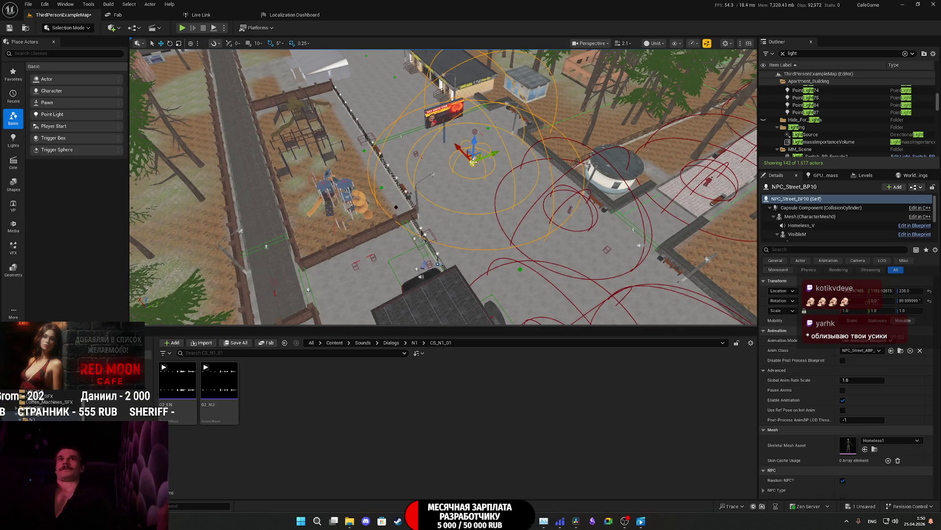
pyautogui.moveTo(454, 162)
pyautogui.mouseDown()
pyautogui.moveTo(402, 103)
pyautogui.moveTo(437, 233)
pyautogui.moveTo(347, 231)
pyautogui.mouseUp()
# Step: Slide NPC_Street_BP60 along the X axis and move NPC_Street_BP22 across the square
pyautogui.click(437, 233)
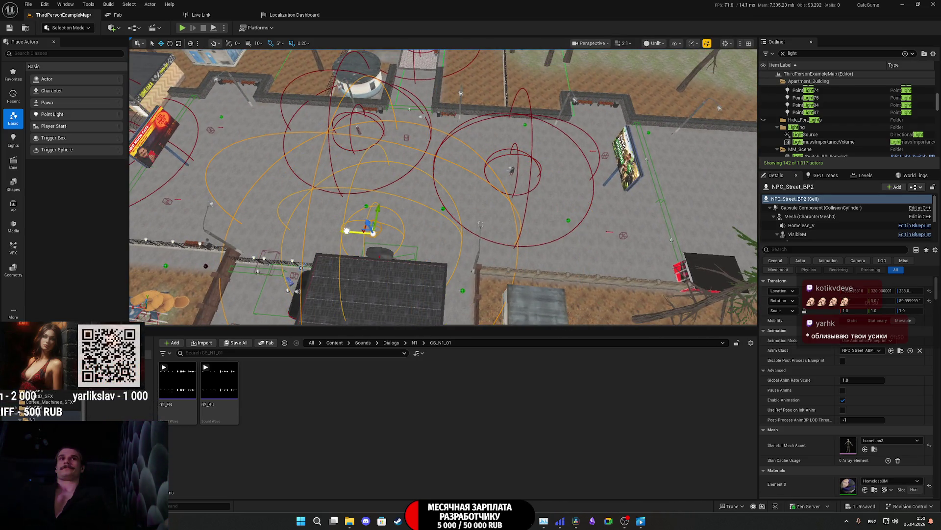
pyautogui.click(512, 169)
pyautogui.press('f')
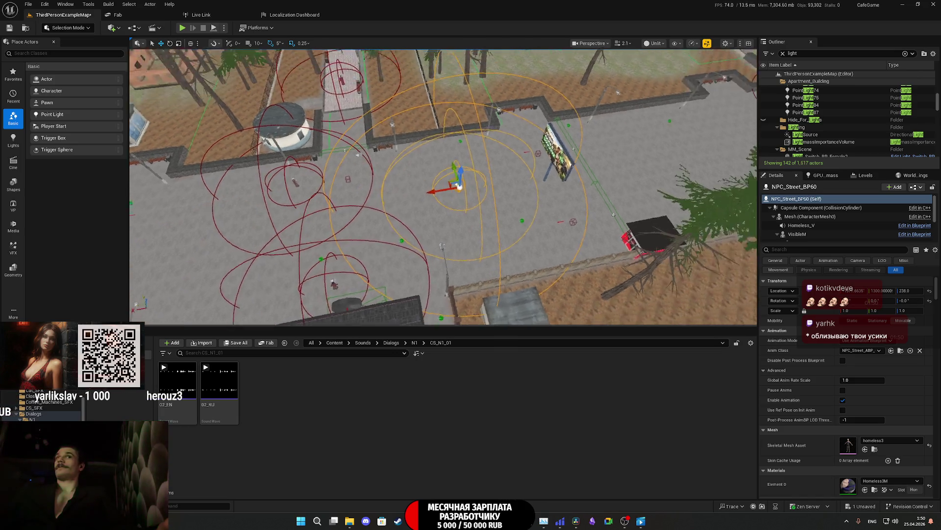
pyautogui.moveTo(402, 210)
pyautogui.mouseDown()
pyautogui.moveTo(501, 166)
pyautogui.moveTo(568, 155)
pyautogui.mouseUp()
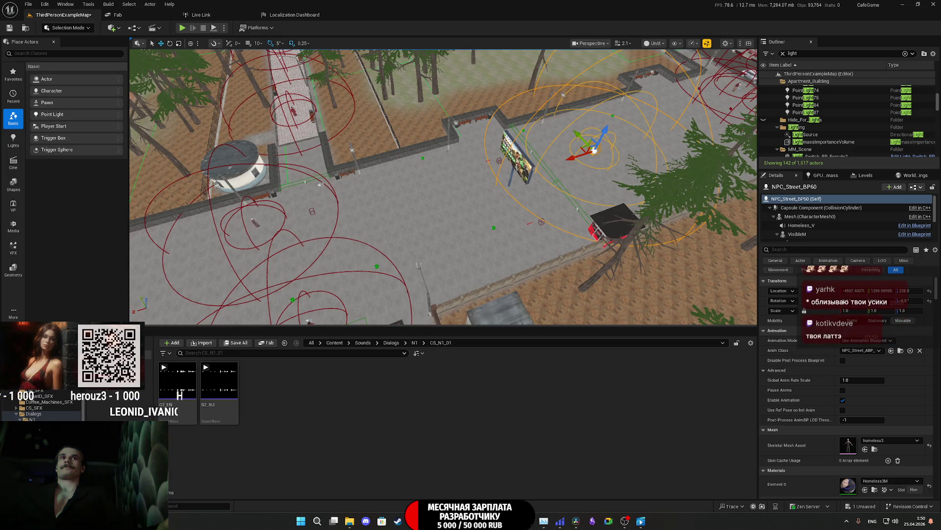
pyautogui.click(255, 221)
pyautogui.moveTo(240, 221)
pyautogui.mouseDown()
pyautogui.moveTo(343, 196)
pyautogui.moveTo(341, 223)
pyautogui.mouseUp()
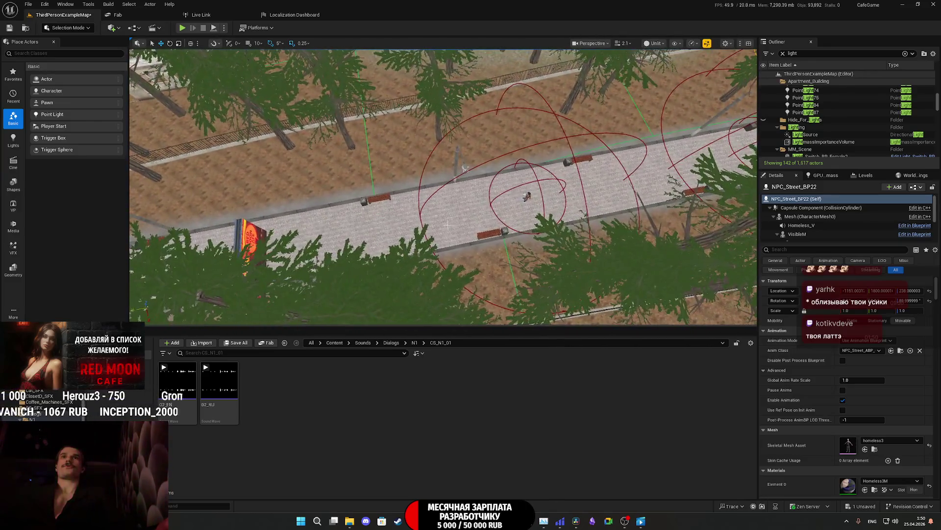
# Step: Move NPC_Street_BP4 further along the park path and delete another NPC on the path
pyautogui.click(514, 201)
pyautogui.moveTo(515, 201); pyautogui.dragTo(515, 201)
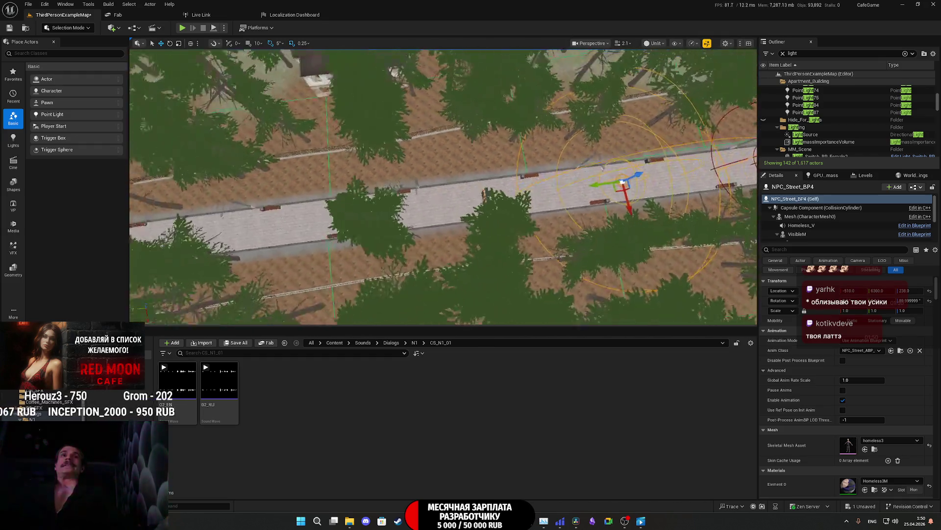
pyautogui.moveTo(621, 183); pyautogui.dragTo(479, 198)
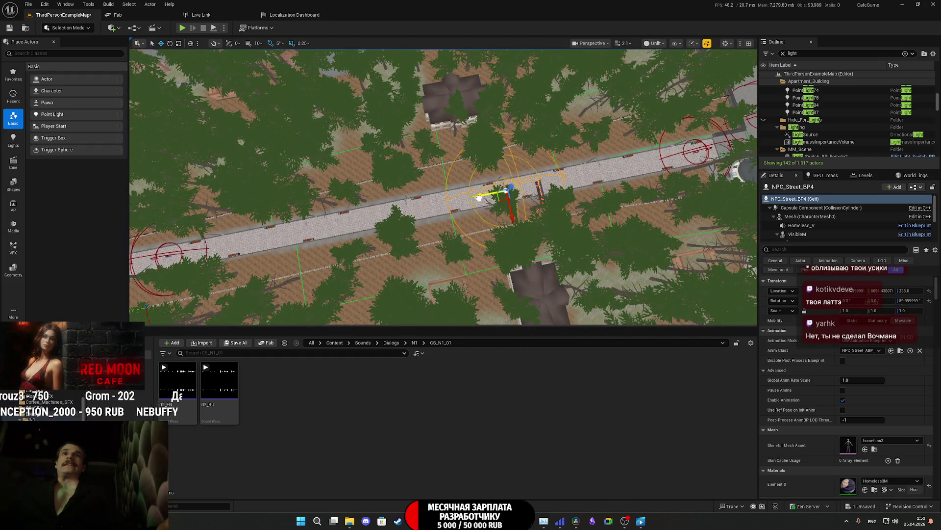
pyautogui.moveTo(420, 215); pyautogui.dragTo(420, 214)
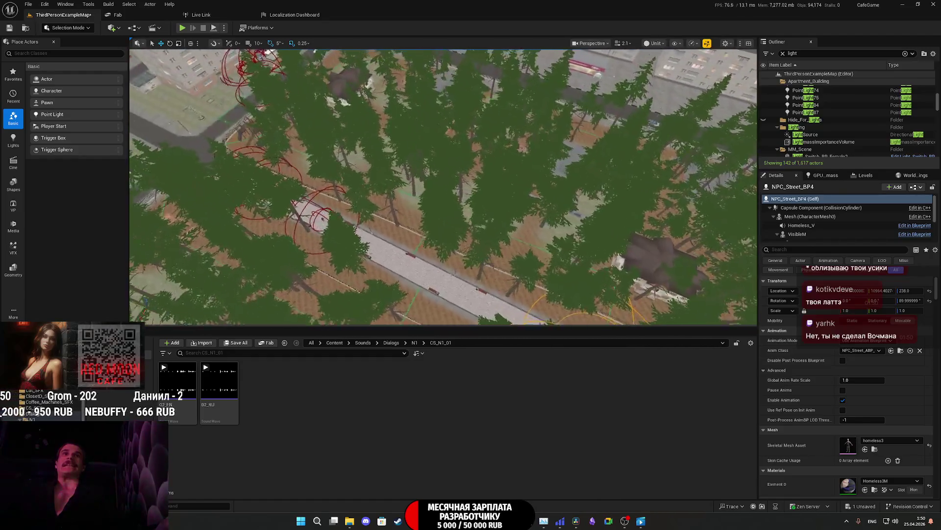
pyautogui.click(339, 212)
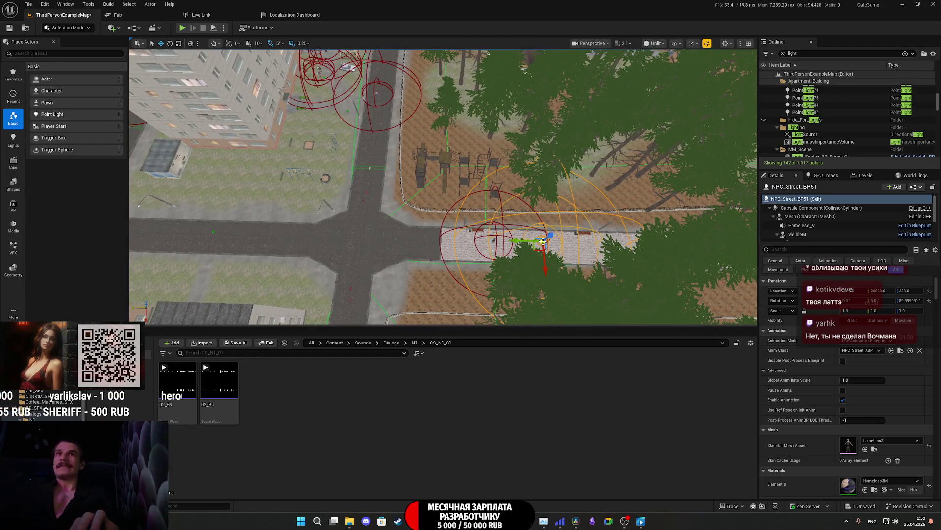
pyautogui.press('Delete')
pyautogui.moveTo(529, 211); pyautogui.dragTo(510, 206)
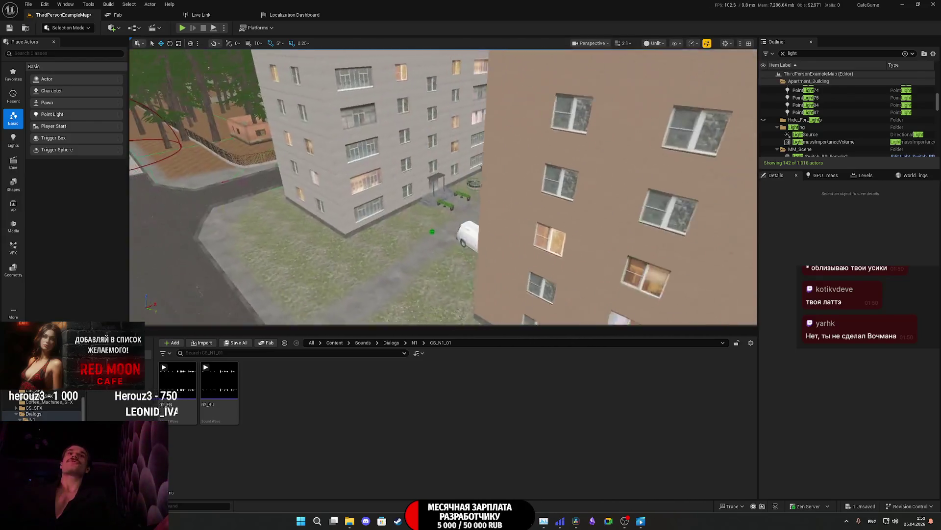
# Step: Delete the character with the speaker icon and the one standing by the car
pyautogui.moveTo(510, 206); pyautogui.dragTo(363, 261)
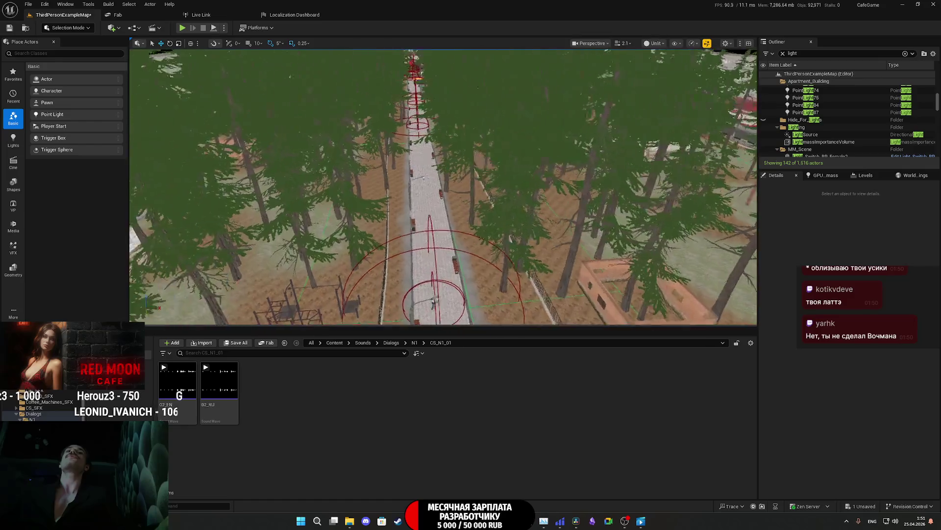
pyautogui.scroll(6, 394, 199)
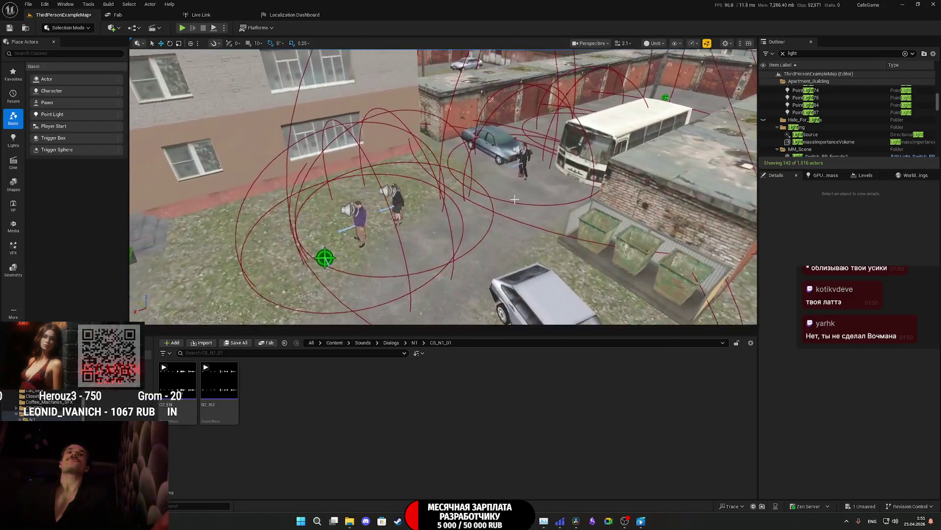
pyautogui.click(393, 198)
pyautogui.press('Delete')
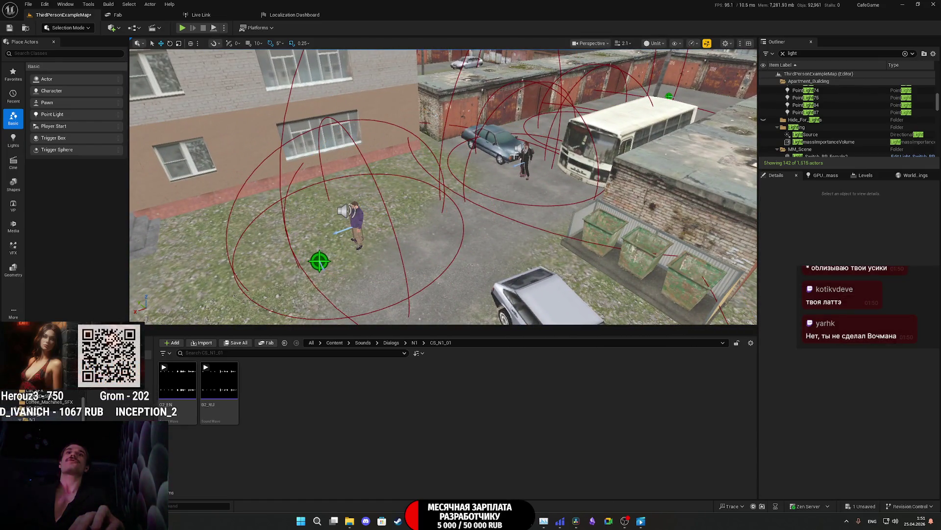
pyautogui.click(524, 154)
pyautogui.press('Delete')
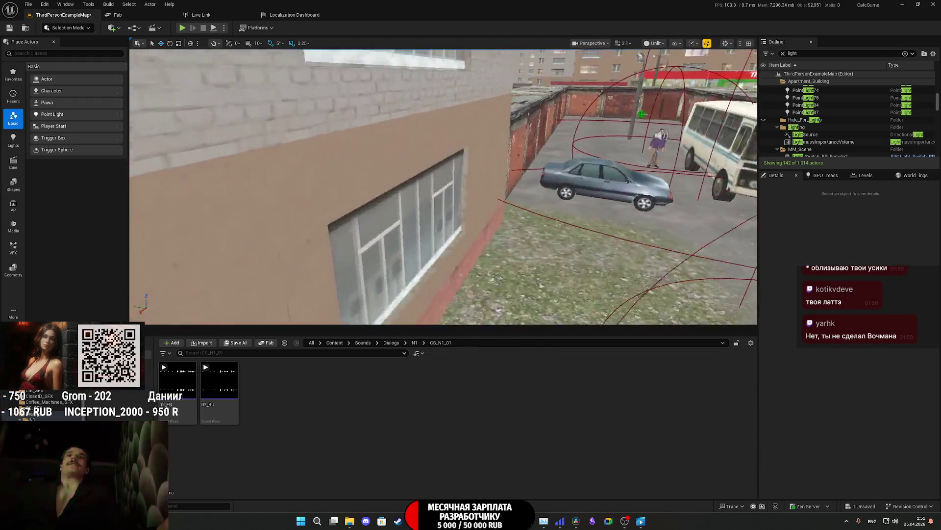
# Step: Fly over the courtyard and remove the middle and second courtyard characters
pyautogui.scroll(-5, 444, 186)
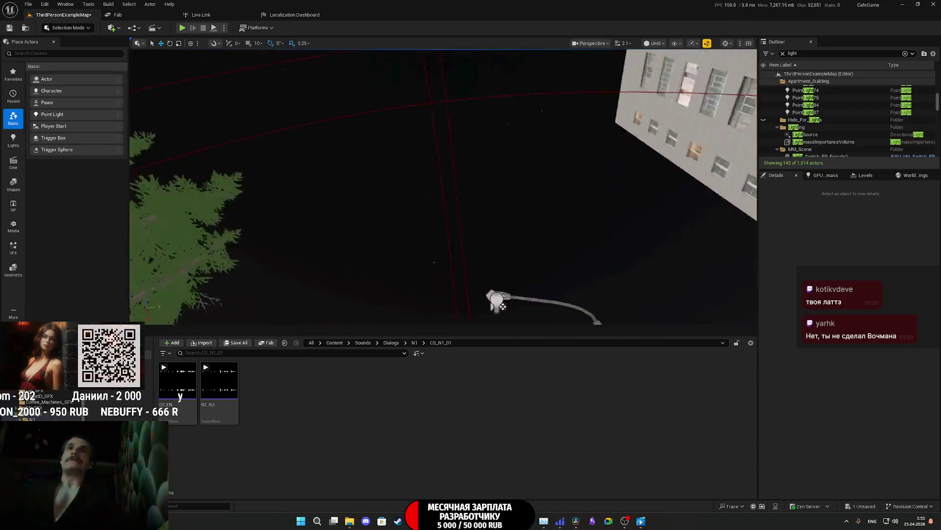
pyautogui.press('w')
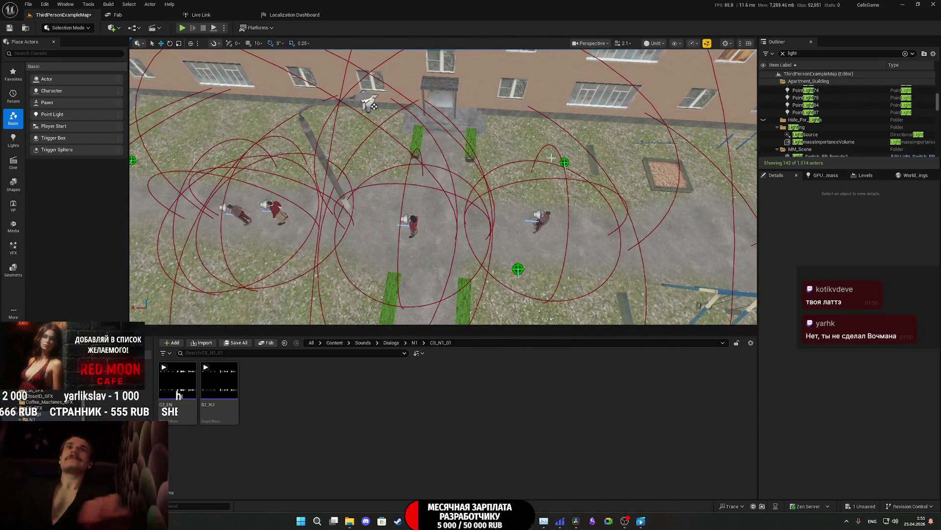
pyautogui.hotkey('ctrl', 'z')
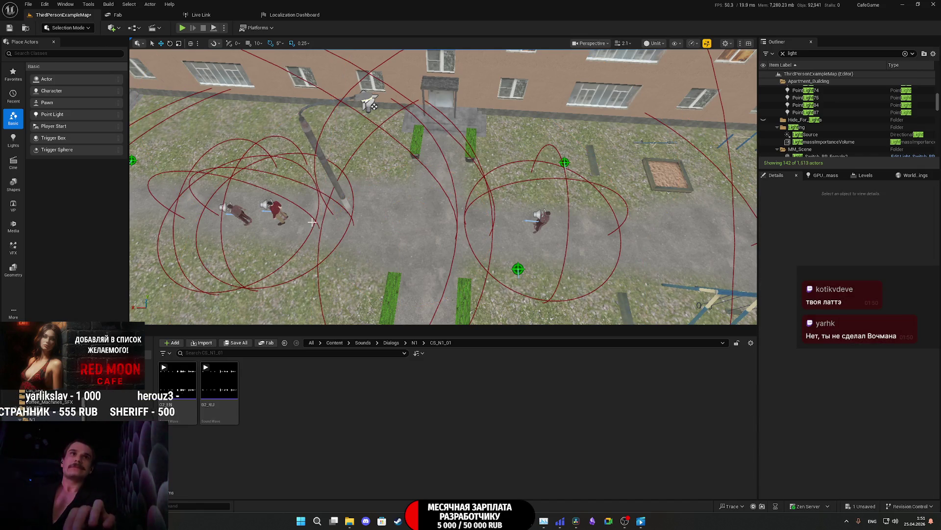
pyautogui.hotkey('ctrl', 'z')
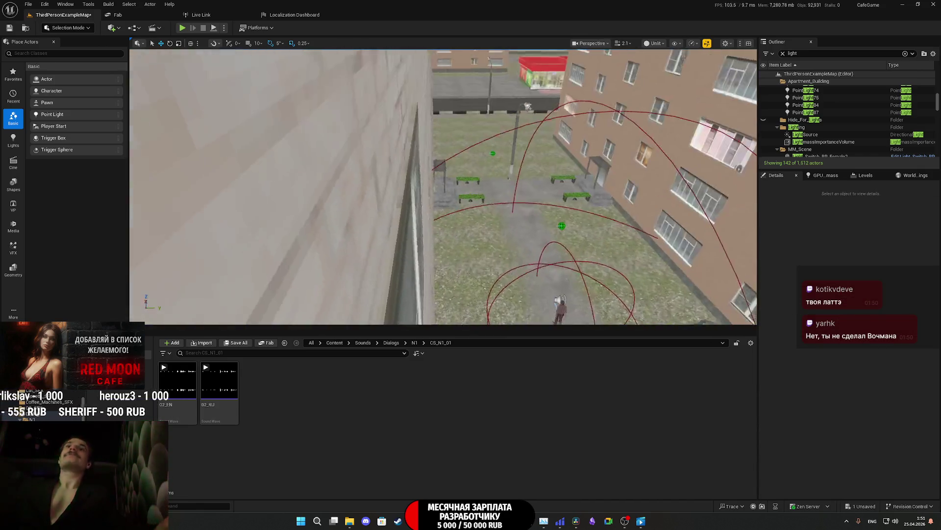
pyautogui.moveTo(540, 275)
pyautogui.mouseDown()
pyautogui.moveTo(558, 276)
pyautogui.moveTo(500, 276)
pyautogui.moveTo(551, 240)
pyautogui.mouseUp()
# Step: Delete the red-shirted character, the one near the far building, and the Landscape ground
pyautogui.click(549, 252)
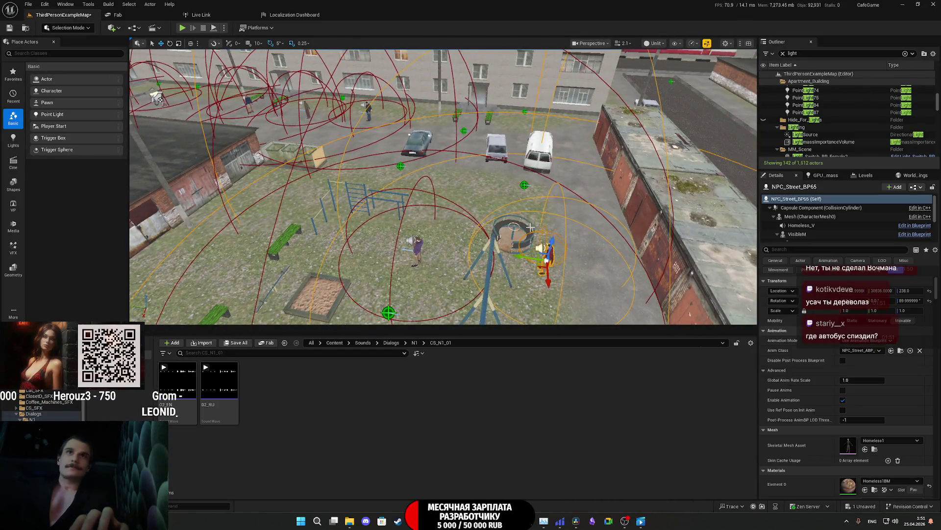
pyautogui.press('Delete')
pyautogui.click(368, 109)
pyautogui.press('Delete')
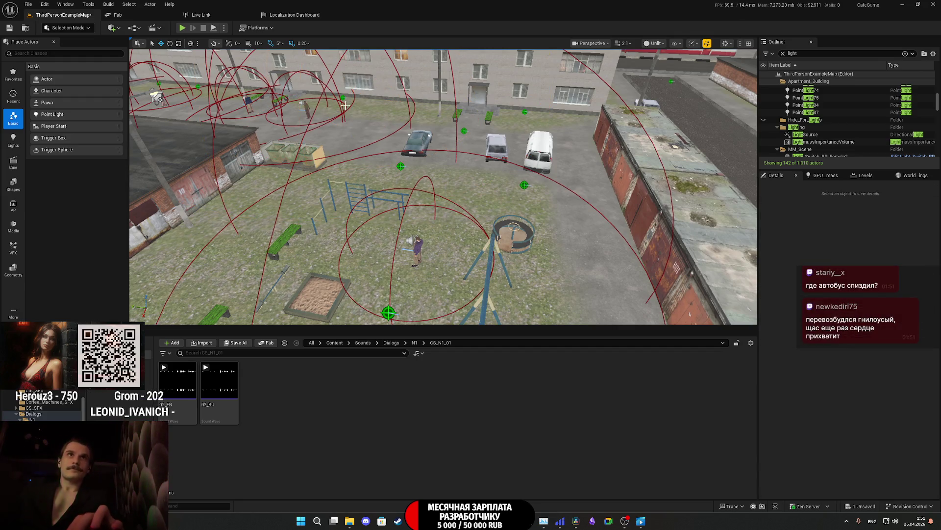
pyautogui.click(307, 104)
pyautogui.press('Delete')
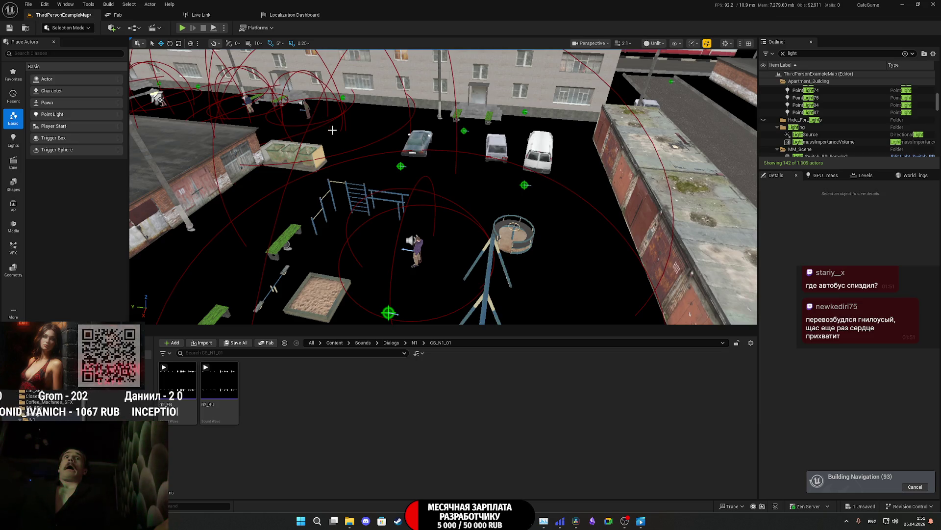
# Step: Restore the deleted Landscape with Ctrl+Z and inspect the courtyard at street level
pyautogui.hotkey('ctrl', 'z')
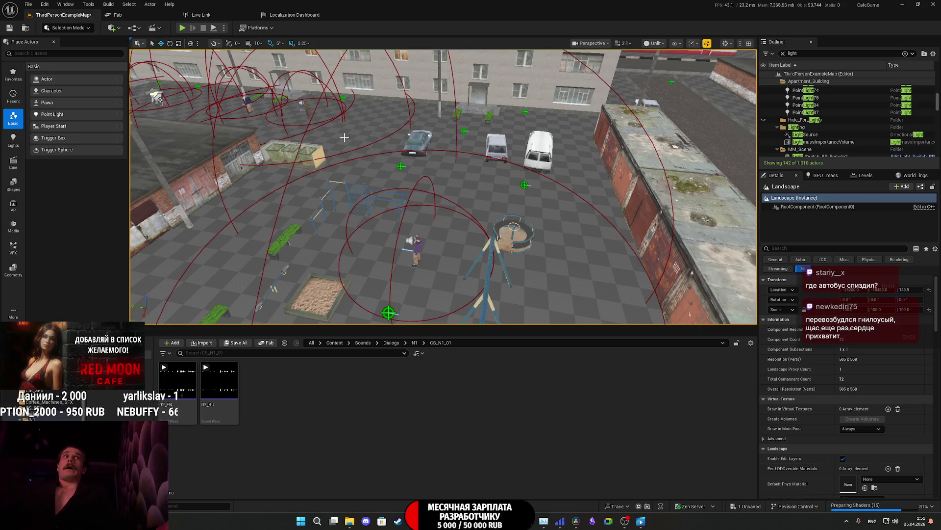
pyautogui.moveTo(344, 137)
pyautogui.mouseDown()
pyautogui.moveTo(344, 103)
pyautogui.moveTo(373, 103)
pyautogui.moveTo(334, 107)
pyautogui.moveTo(341, 119)
pyautogui.mouseUp()
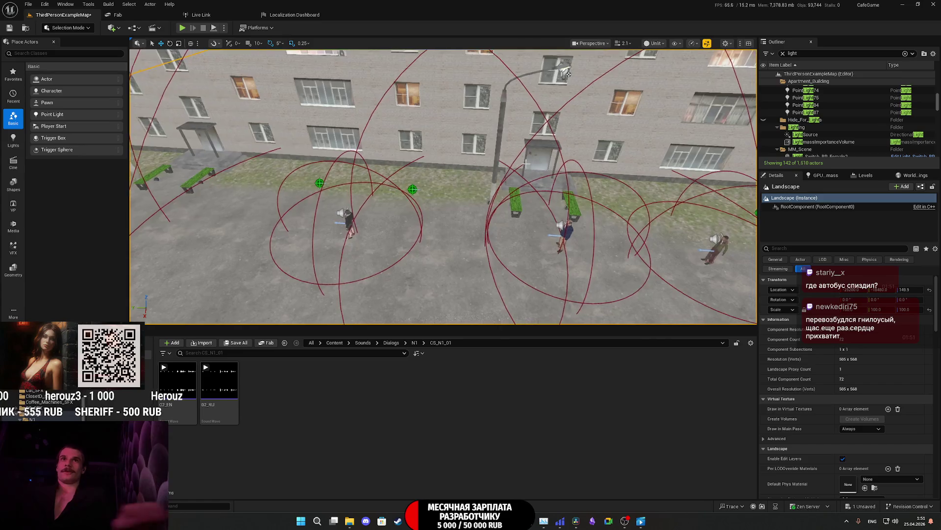
pyautogui.click(568, 231)
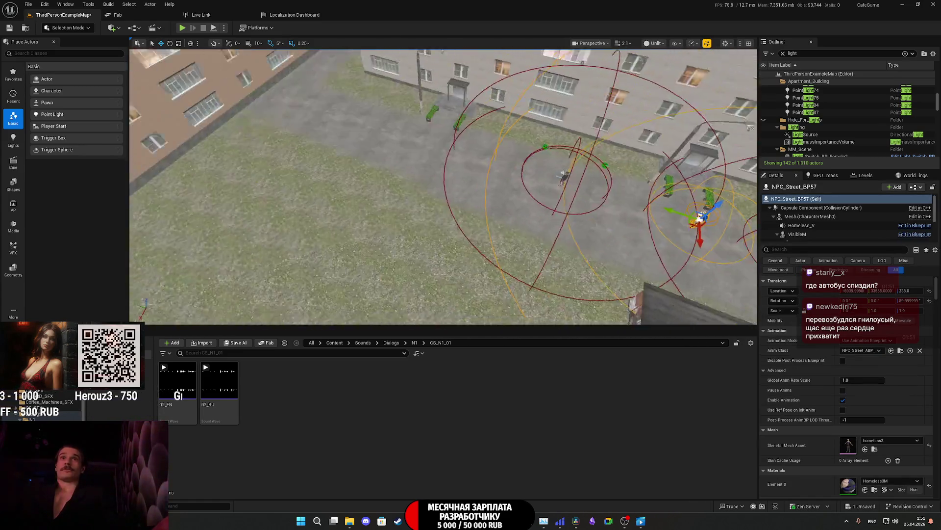
pyautogui.moveTo(503, 181); pyautogui.dragTo(478, 213)
pyautogui.press('Escape')
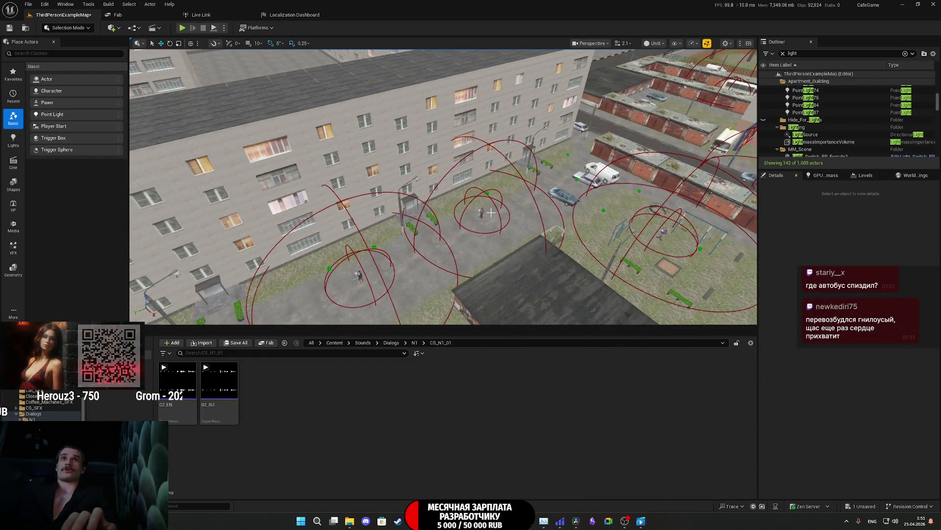
pyautogui.click(256, 221)
pyautogui.press('Escape')
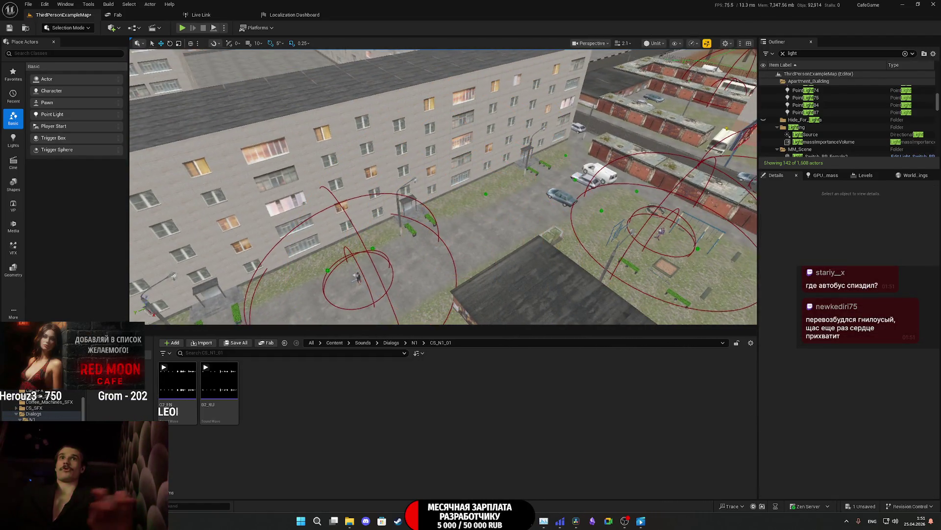
# Step: Survey the garages, bus and park from above, then save ThirdPersonExampleMap with Save Selected
pyautogui.moveTo(478, 214)
pyautogui.mouseDown()
pyautogui.moveTo(510, 186)
pyautogui.moveTo(505, 198)
pyautogui.mouseUp()
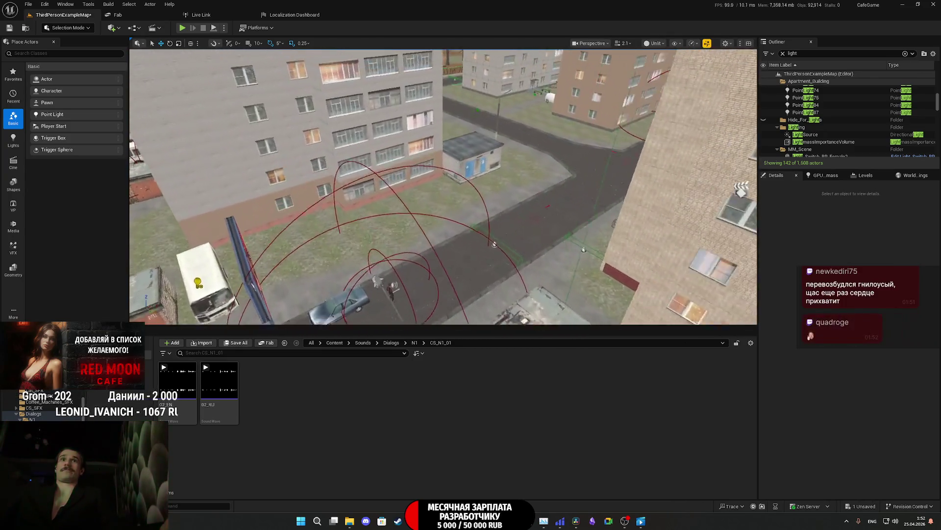
pyautogui.moveTo(412, 313); pyautogui.dragTo(237, 206)
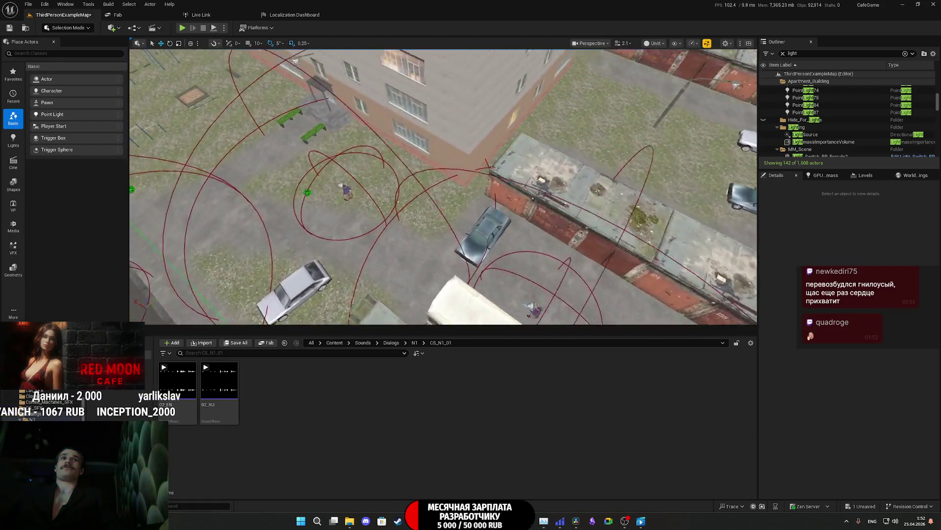
pyautogui.moveTo(490, 231)
pyautogui.mouseDown()
pyautogui.moveTo(553, 218)
pyautogui.moveTo(548, 191)
pyautogui.moveTo(535, 211)
pyautogui.moveTo(552, 214)
pyautogui.mouseUp()
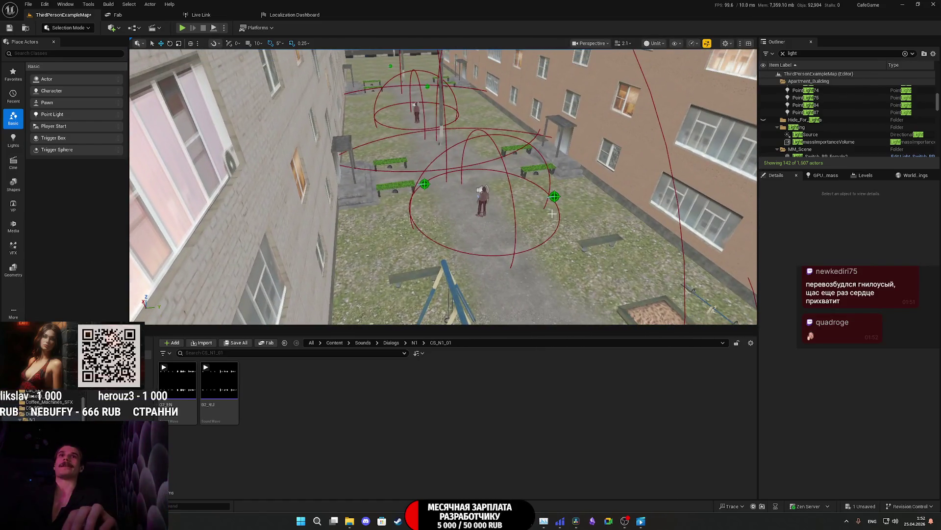
pyautogui.moveTo(484, 197); pyautogui.dragTo(458, 223)
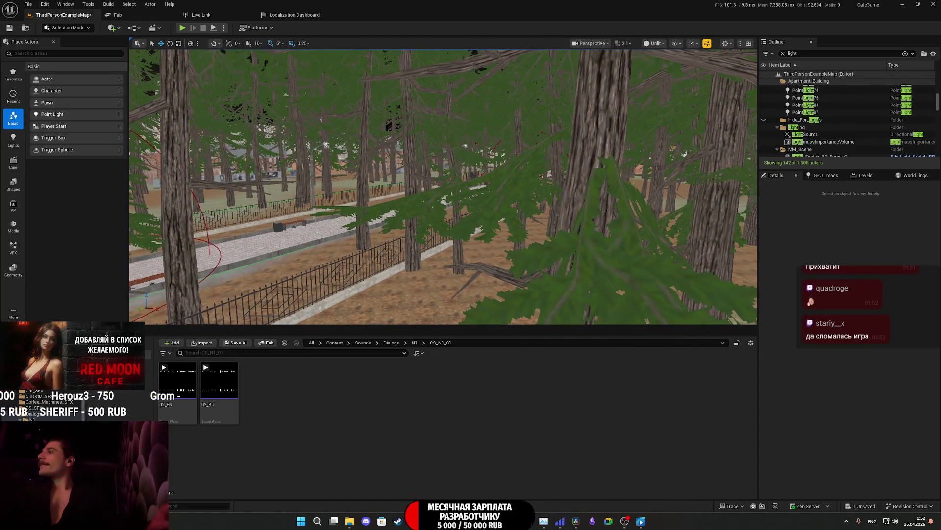
pyautogui.click(235, 342)
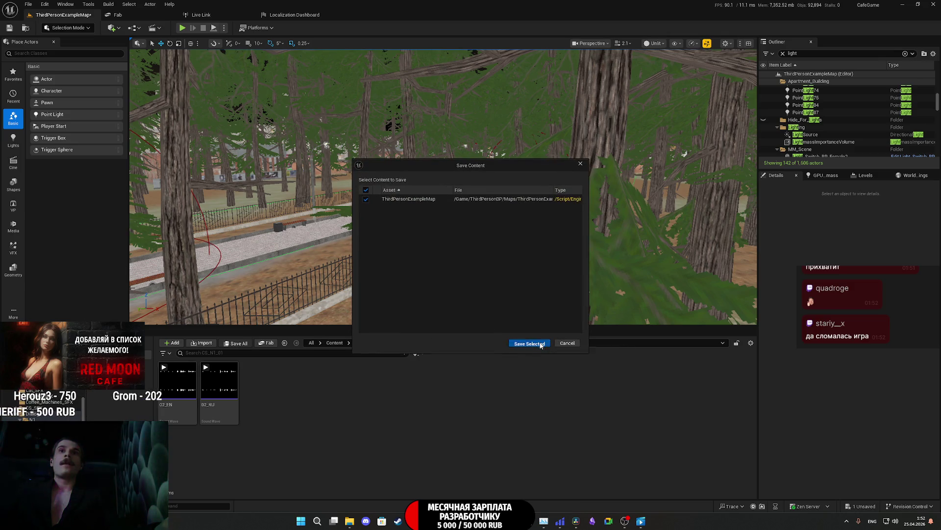
pyautogui.click(539, 342)
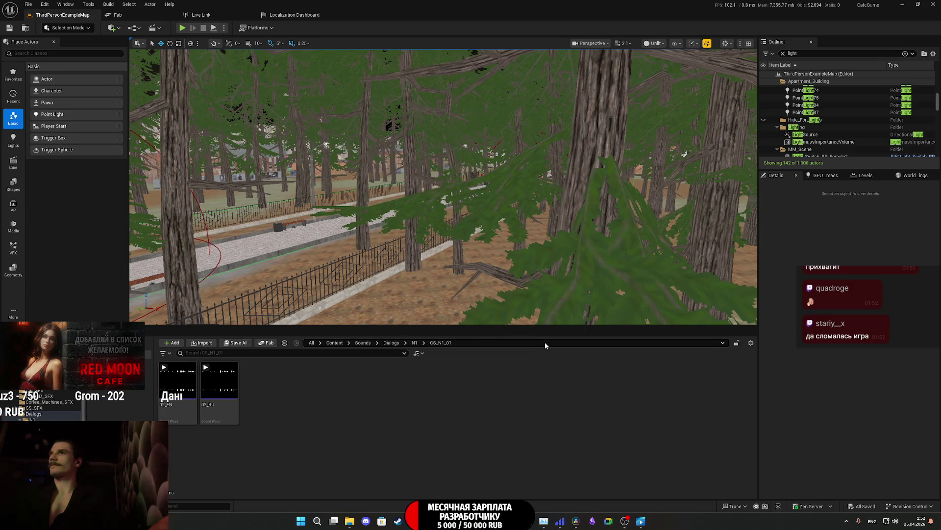
pyautogui.hotkey('alt', 'Tab')
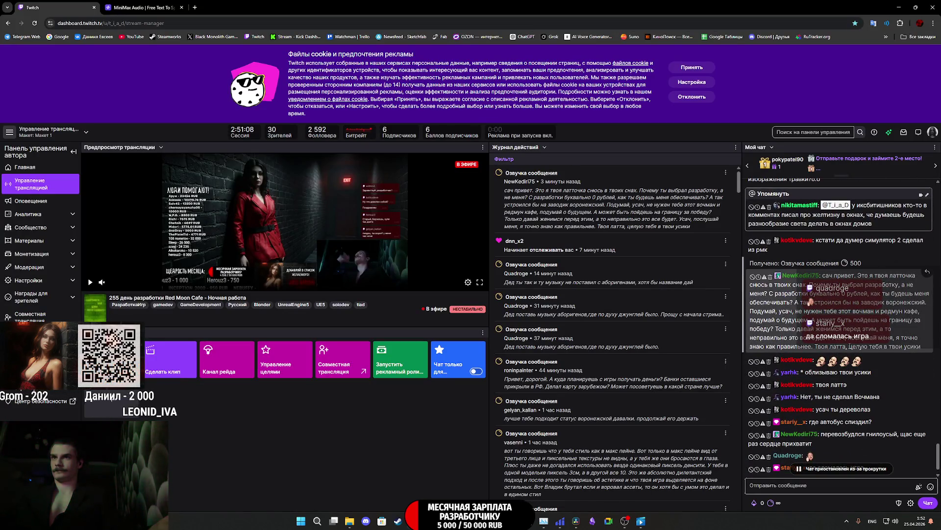
# Step: Scroll through the Twitch stream chat, glance at the MiniMax Audio tab, then return to Unreal
pyautogui.scroll(-2, 854, 382)
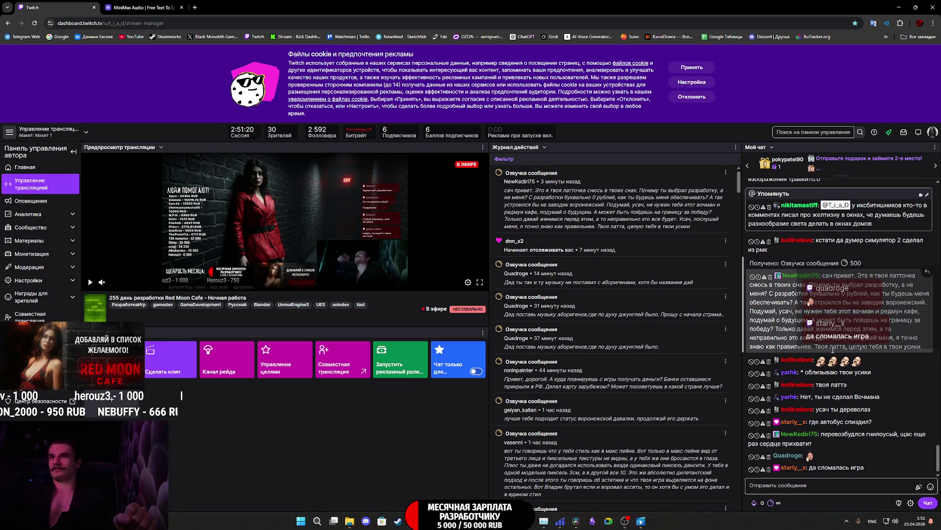
pyautogui.scroll(2, 843, 382)
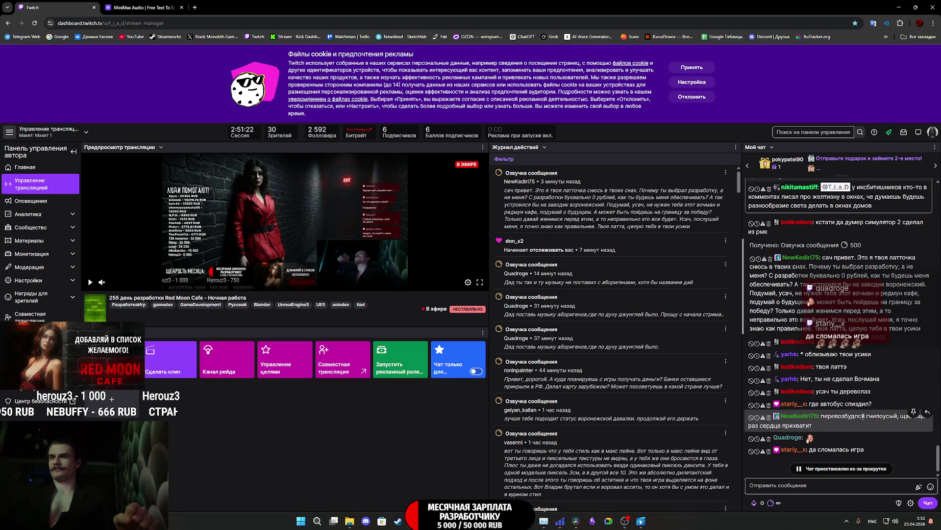
pyautogui.scroll(-2, 858, 431)
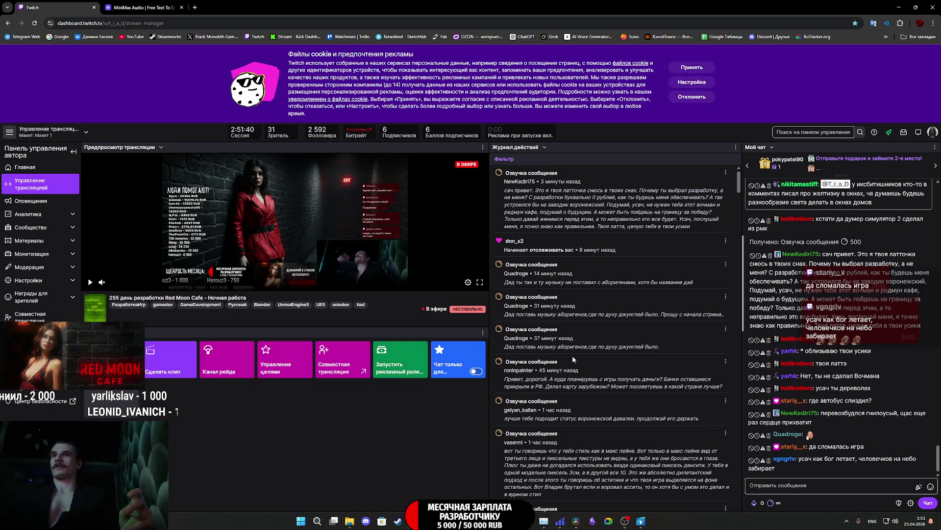
pyautogui.click(142, 6)
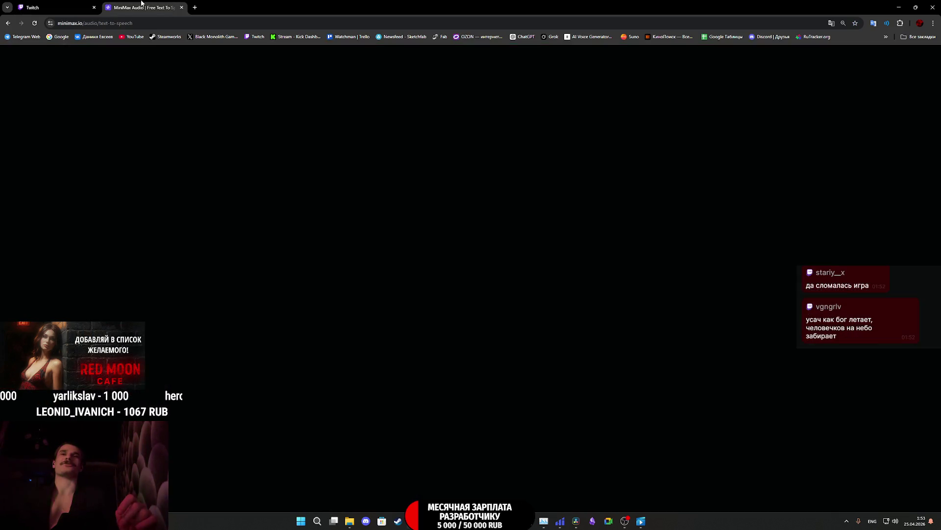
pyautogui.click(69, 6)
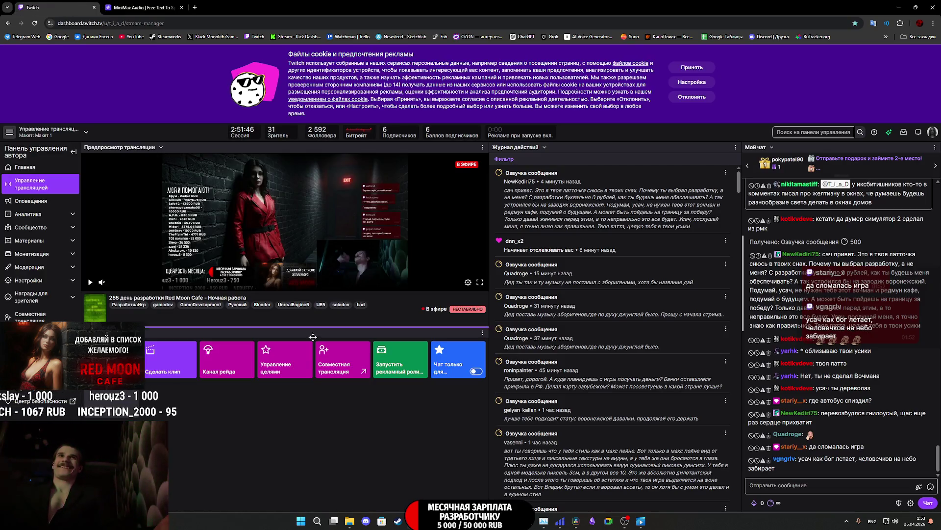
pyautogui.moveTo(349, 523)
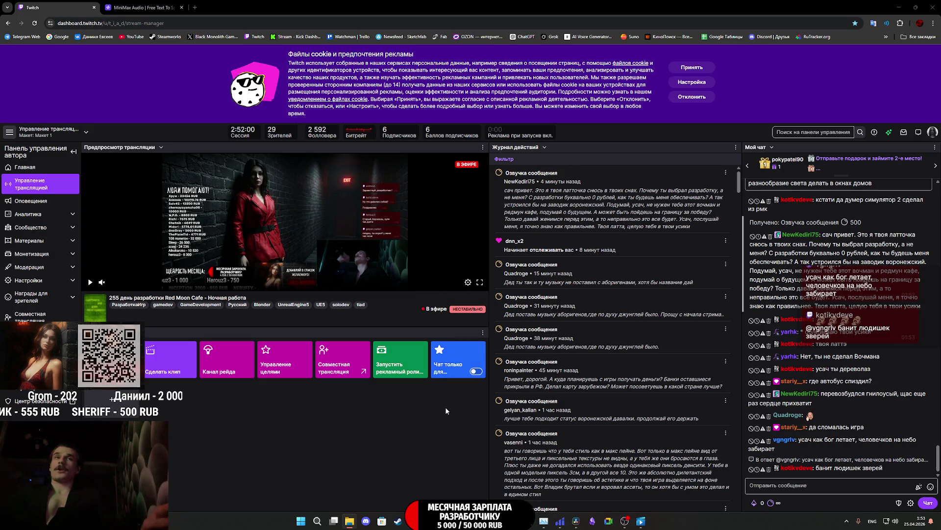
pyautogui.hotkey('alt', 'Tab')
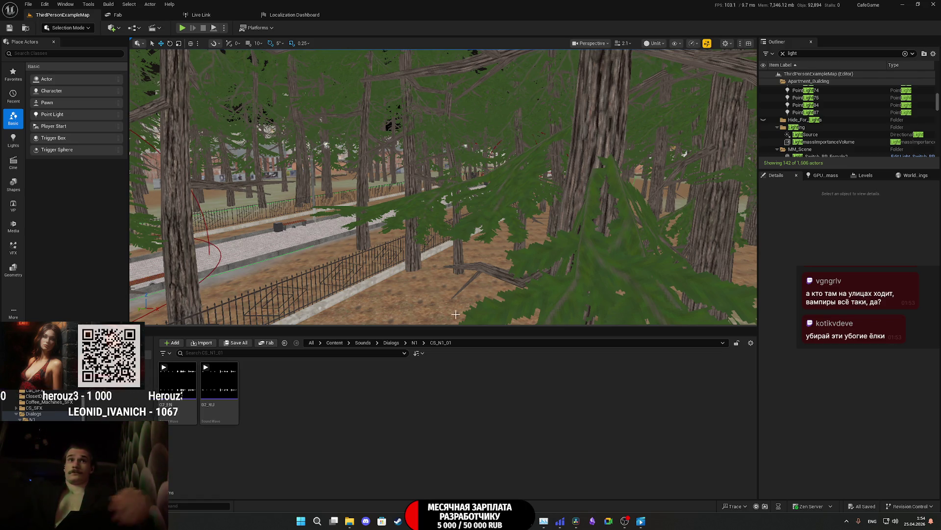
# Step: Fly through the forest past the apartment blocks to the courtyard, then play the level fullscreen (F11)
pyautogui.press('w')
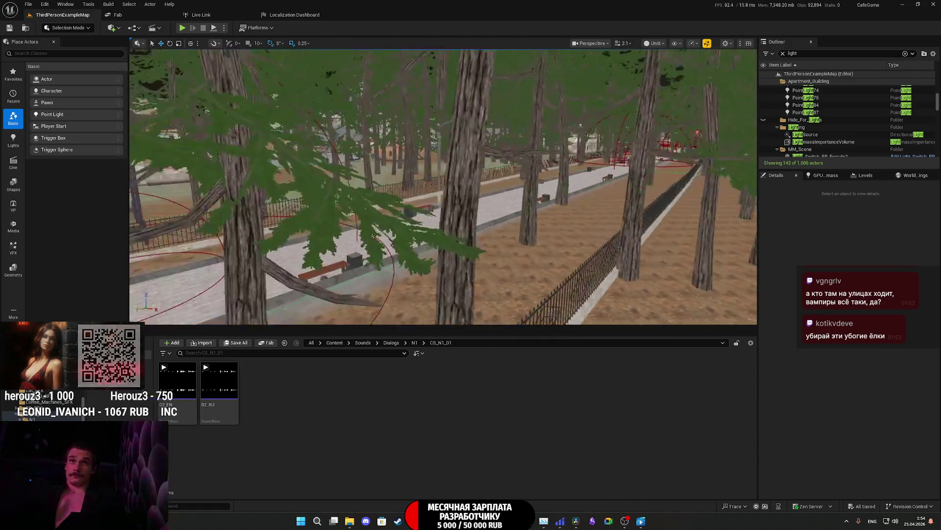
pyautogui.press('w')
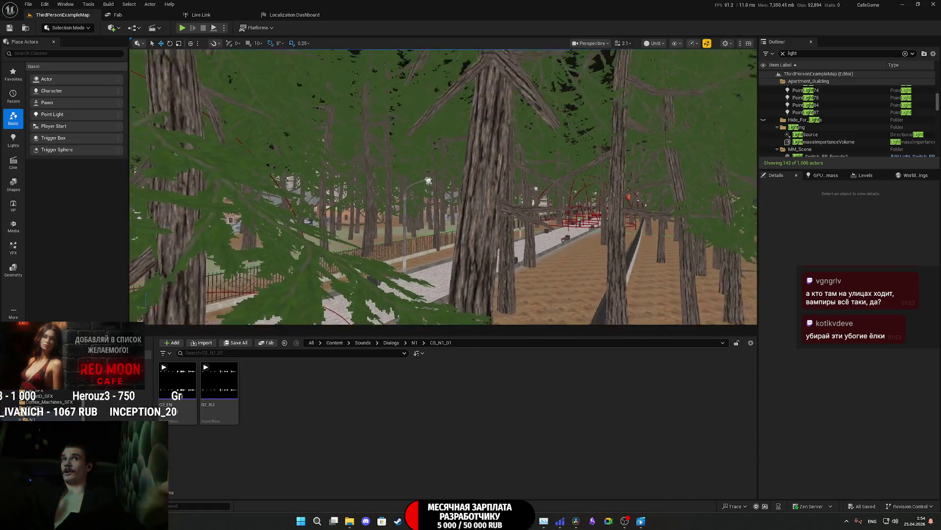
pyautogui.press('w')
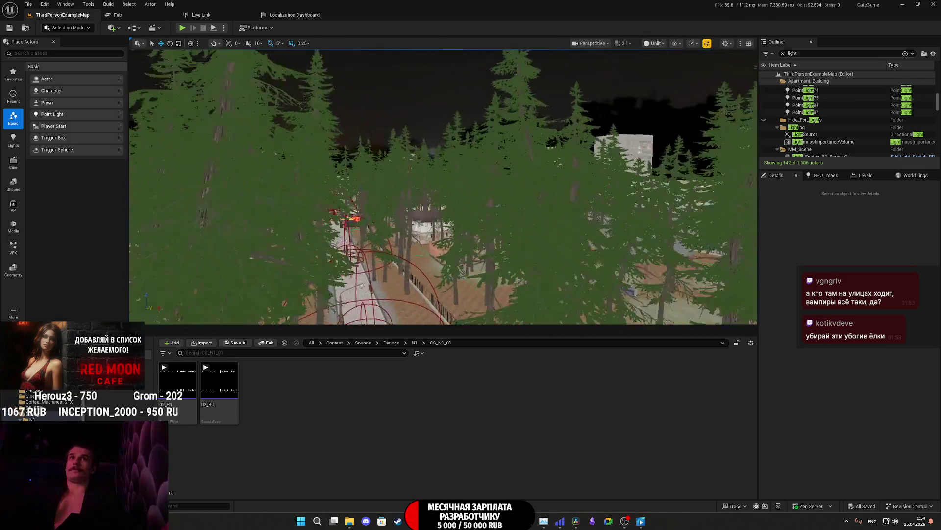
pyautogui.press('w')
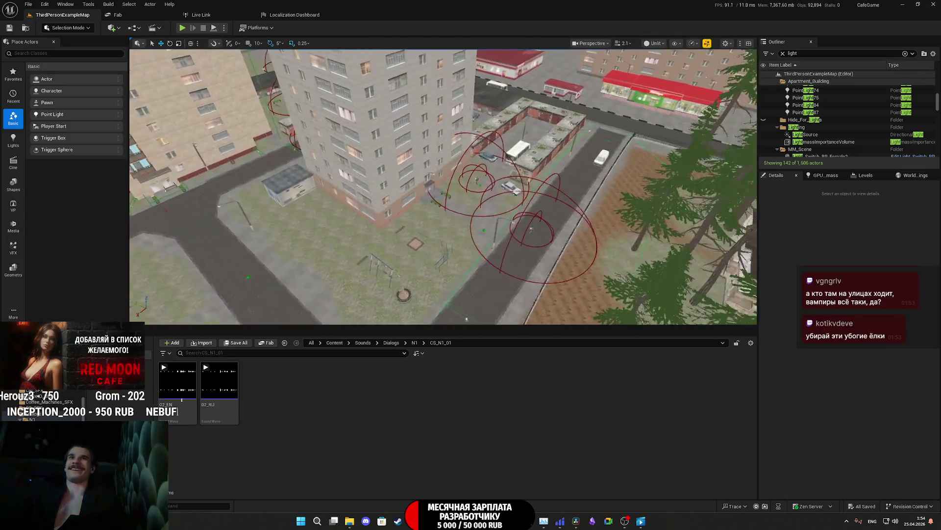
pyautogui.press('w')
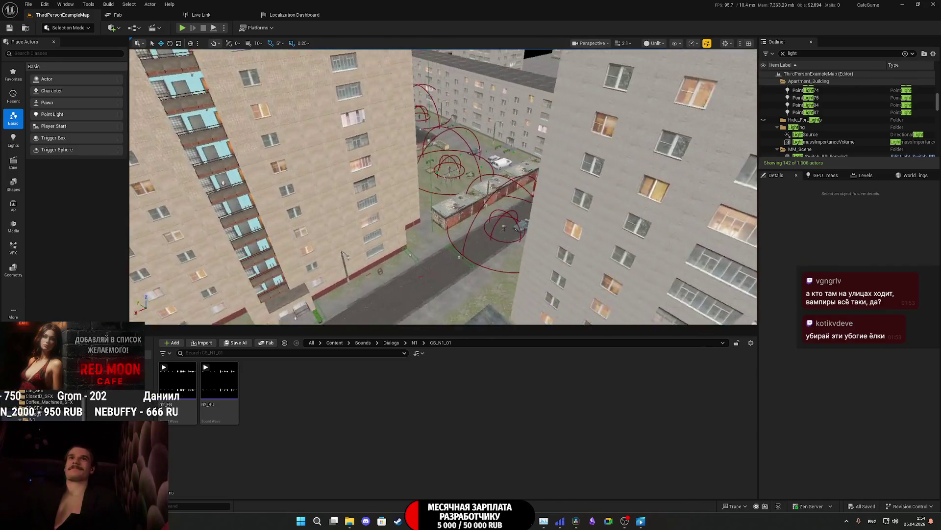
pyautogui.press('w')
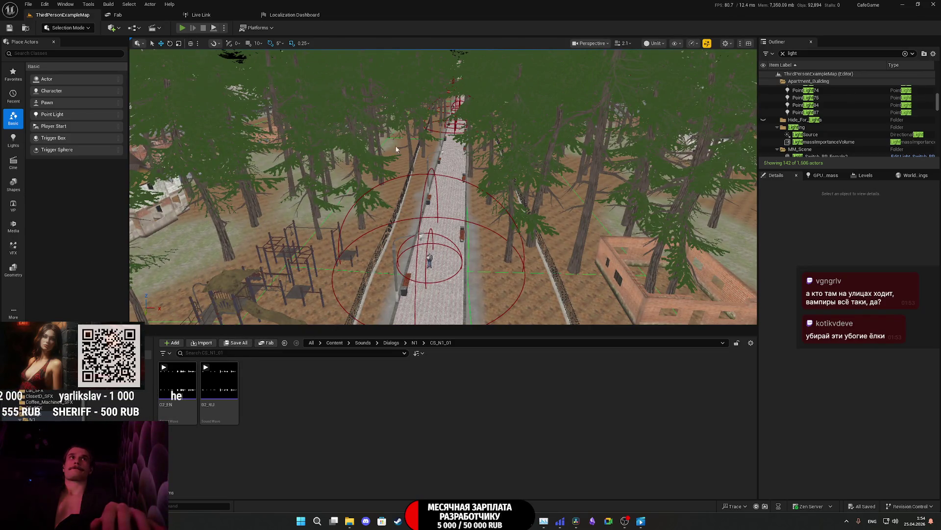
pyautogui.press('F11')
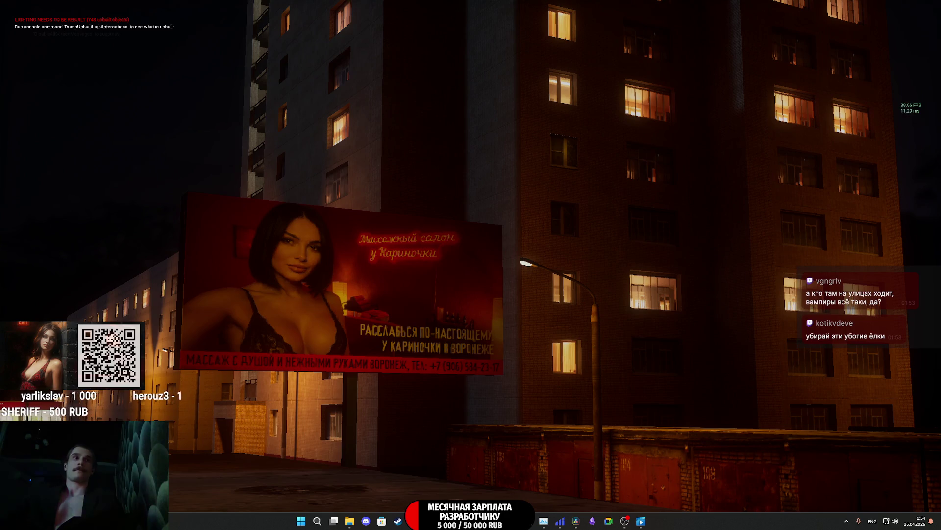
# Step: Enter the dark apartment, switch on the room light and change clothes at the wardrobe
pyautogui.hotkey('alt', 'p')
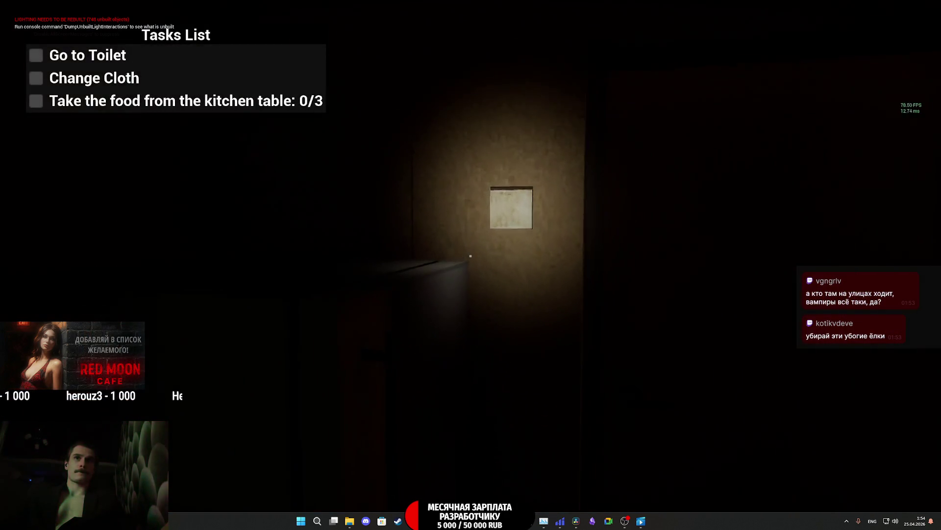
pyautogui.press('e')
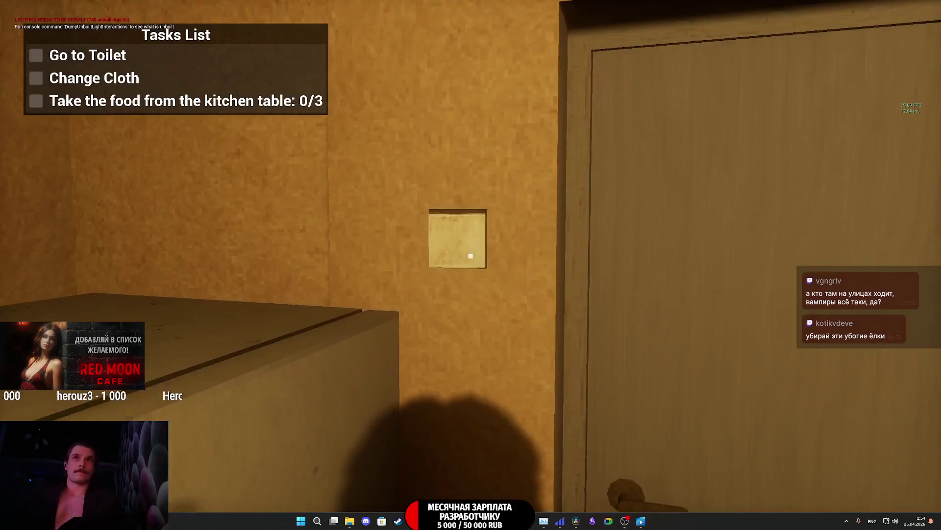
pyautogui.press('e')
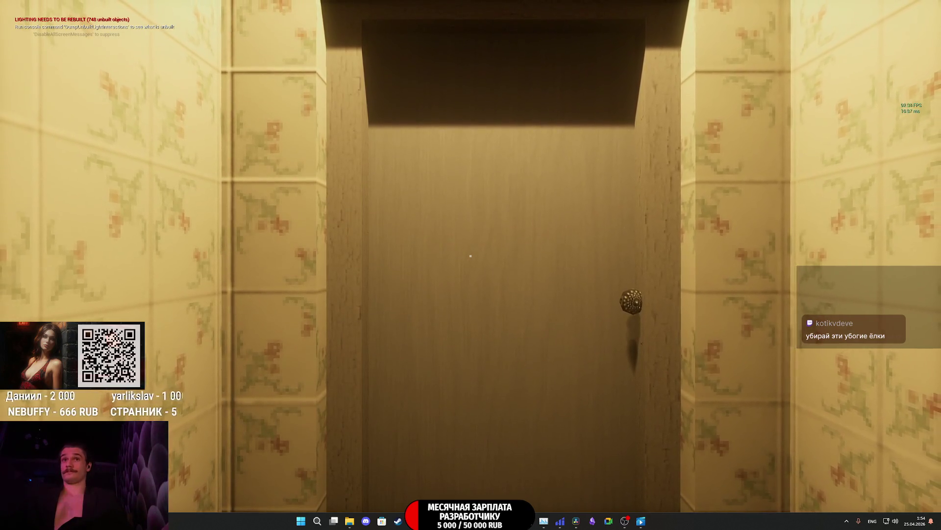
pyautogui.press('e')
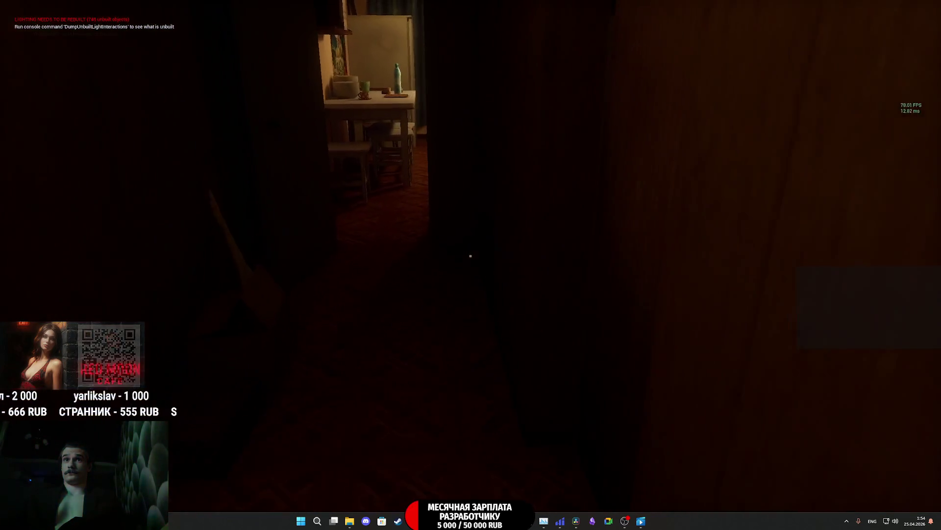
# Step: Walk past the kitchen table and hallway, then open the door into the green stairwell corridor
pyautogui.press('w')
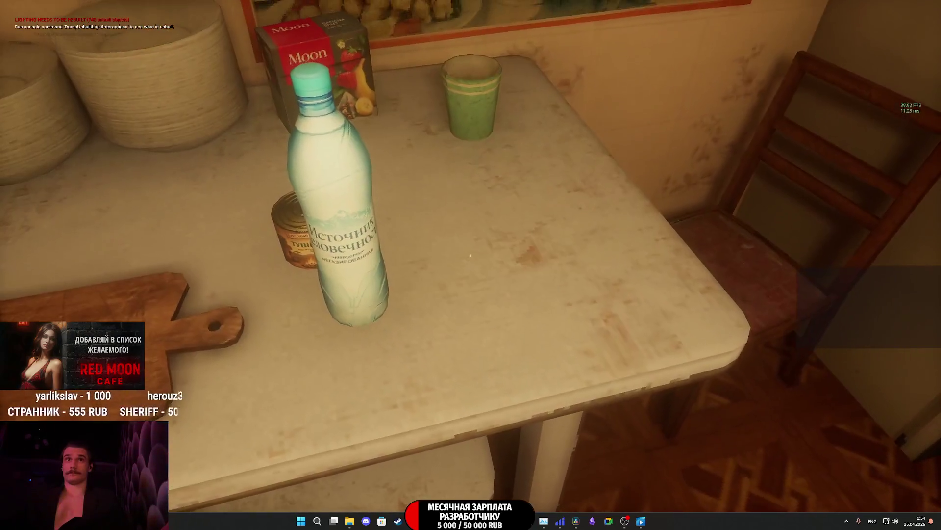
pyautogui.press('w')
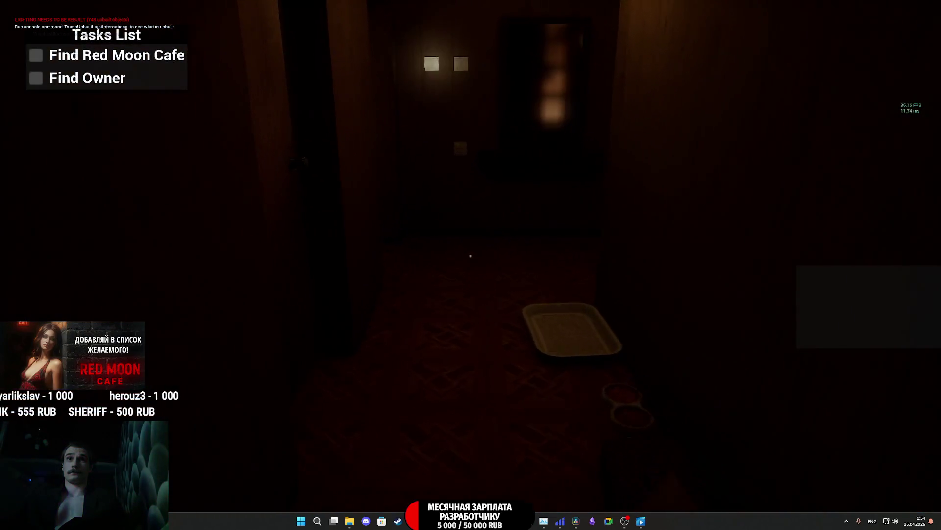
pyautogui.press('w')
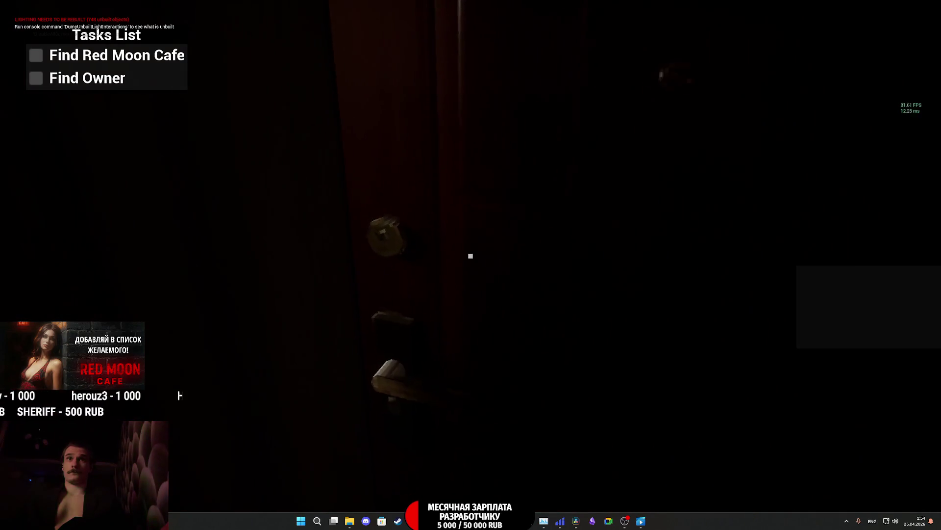
pyautogui.click(470, 255)
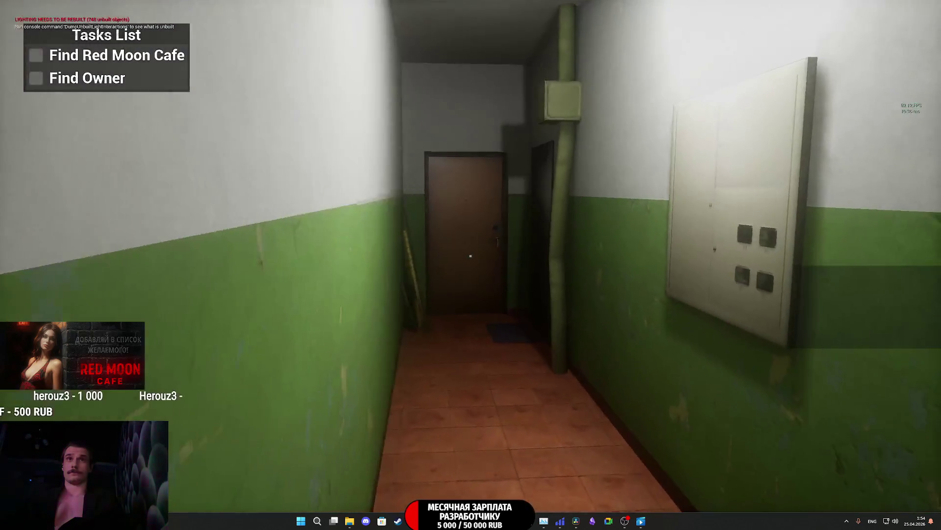
pyautogui.press('w')
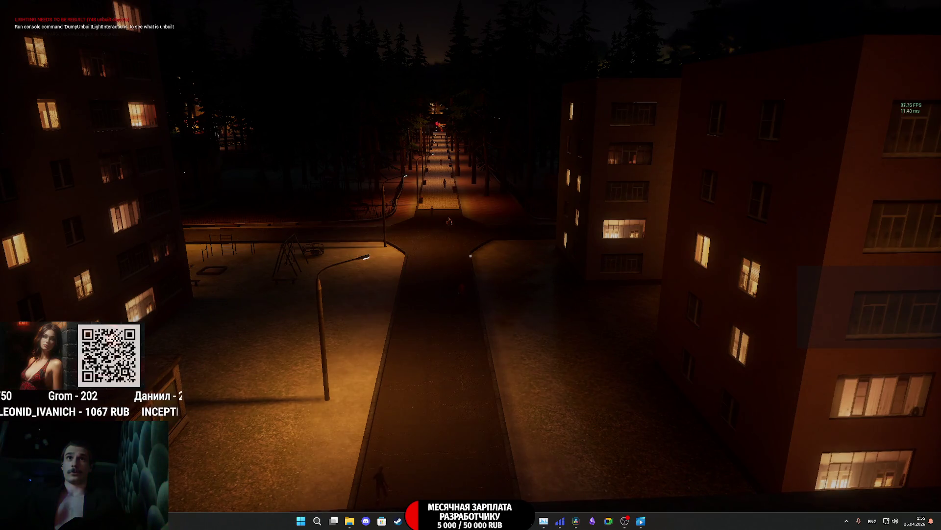
# Step: Switch the scene to Unlit rendering with F2, then back to lit with F3
pyautogui.press('F2')
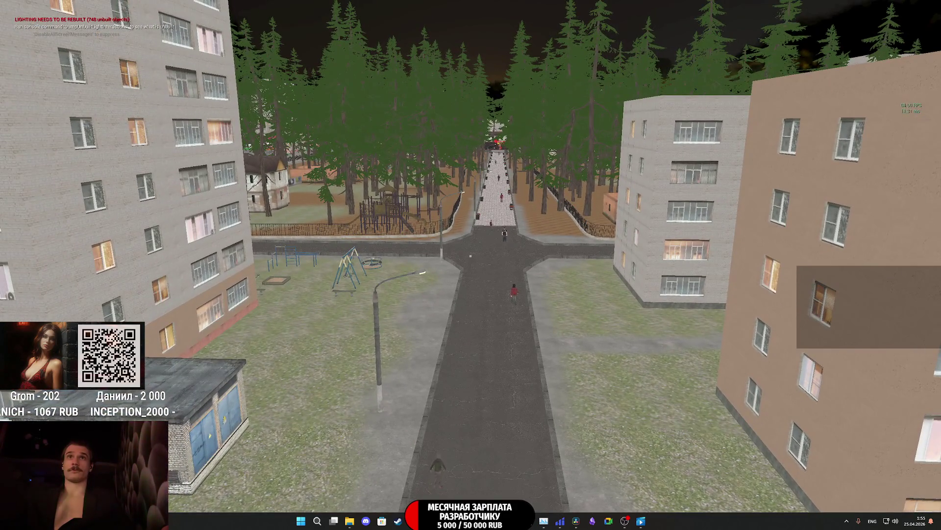
pyautogui.press('F3')
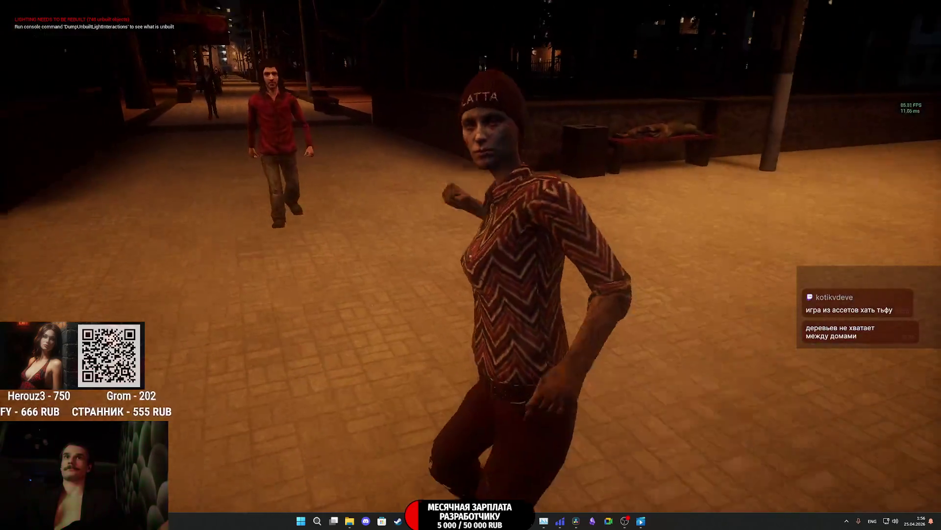
# Step: Walk past the red-lit Red Moon Cafe storefront to the fence and the car behind it
pyautogui.press('s')
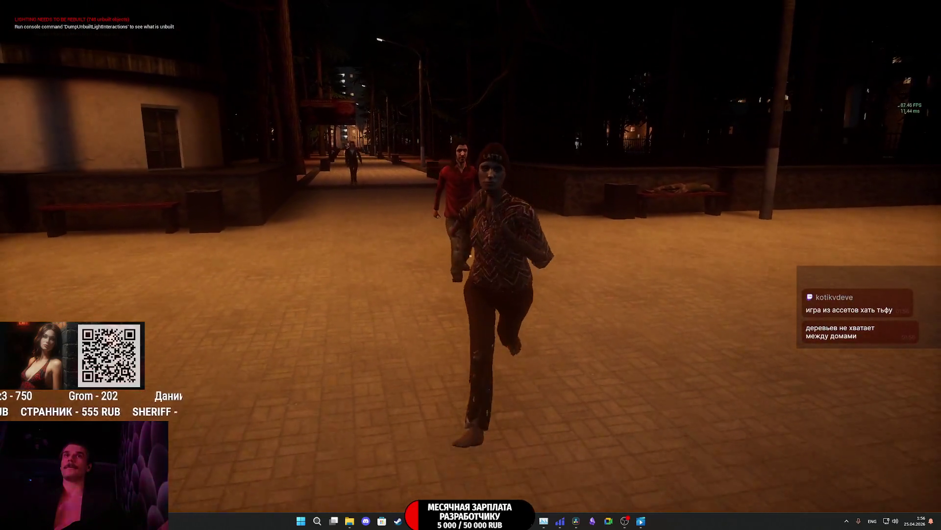
pyautogui.press('s')
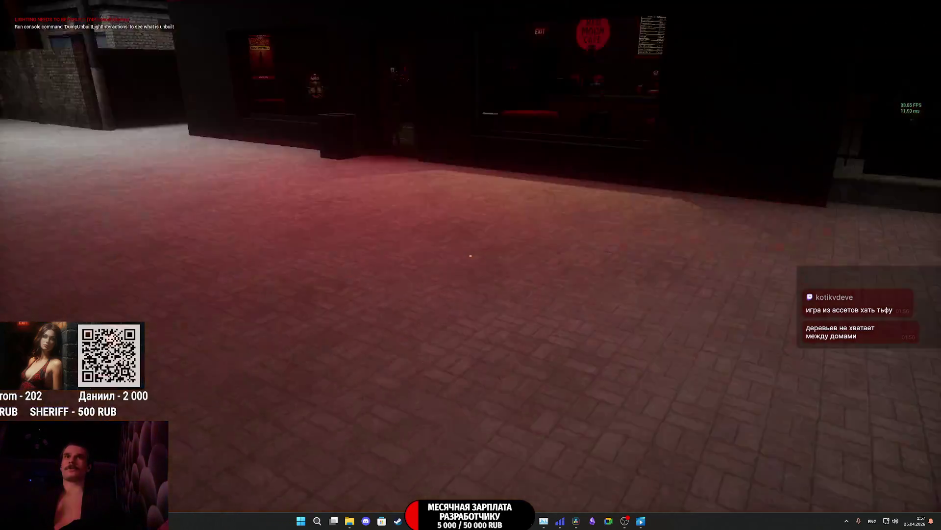
pyautogui.press('w')
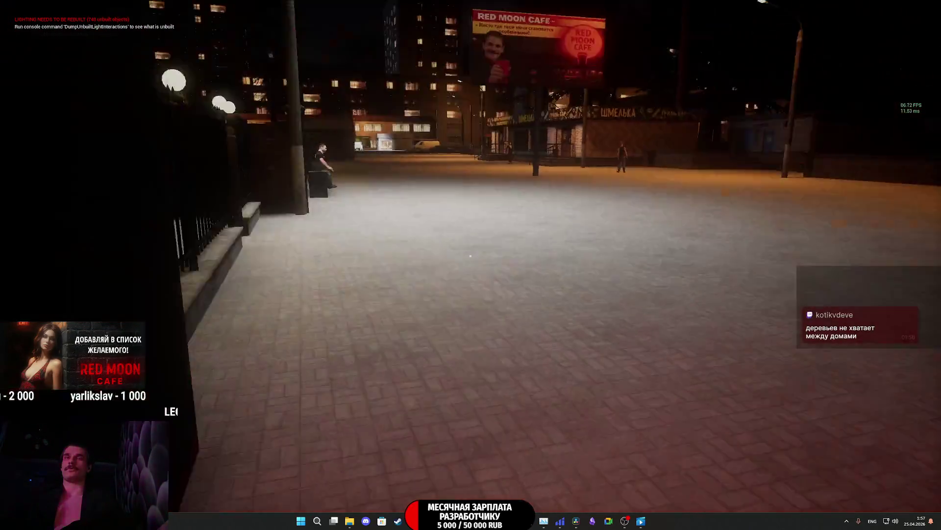
pyautogui.press('w')
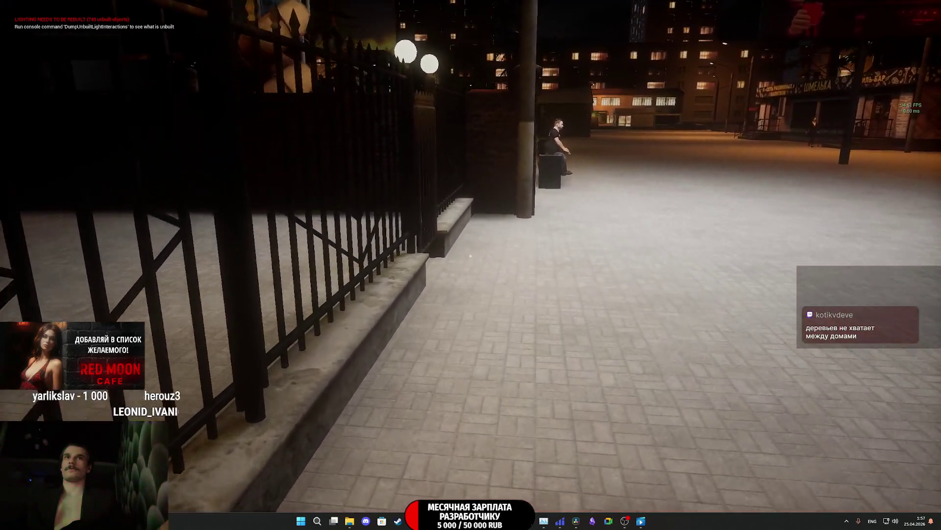
pyautogui.press('w')
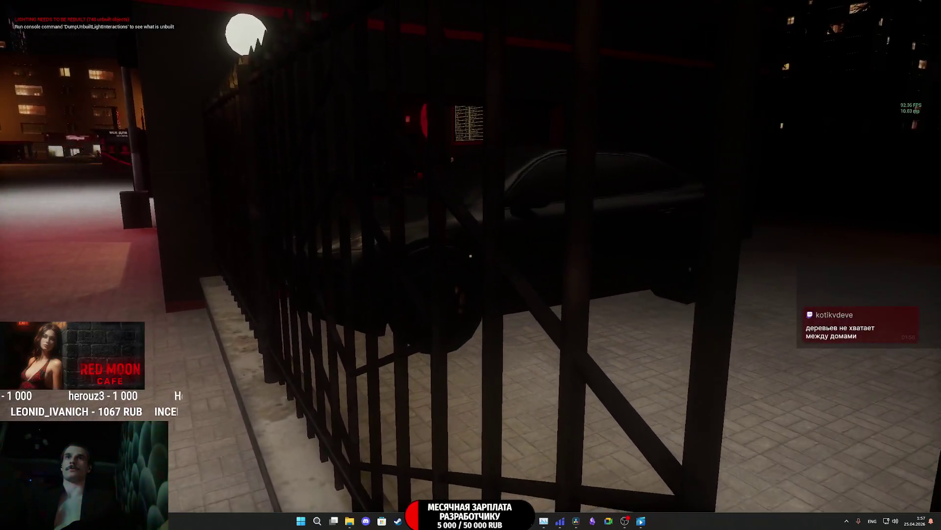
pyautogui.press('w')
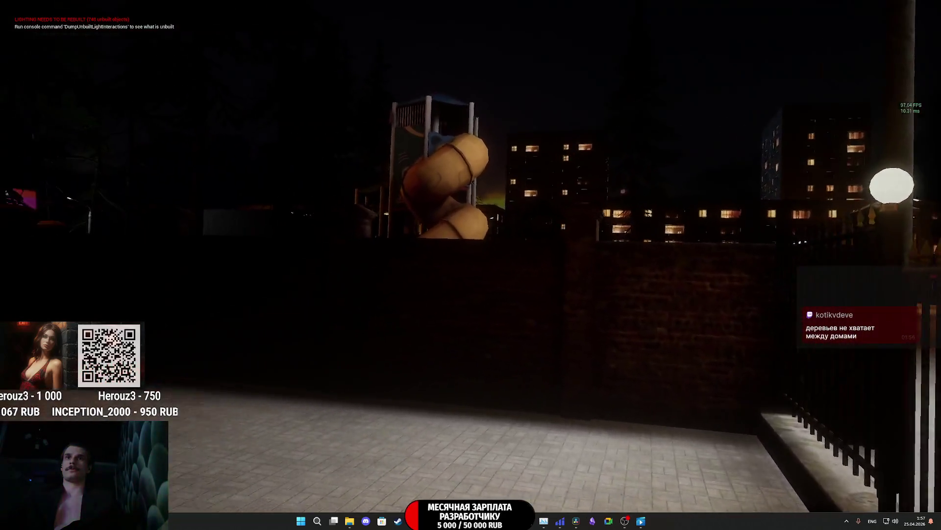
pyautogui.press('e')
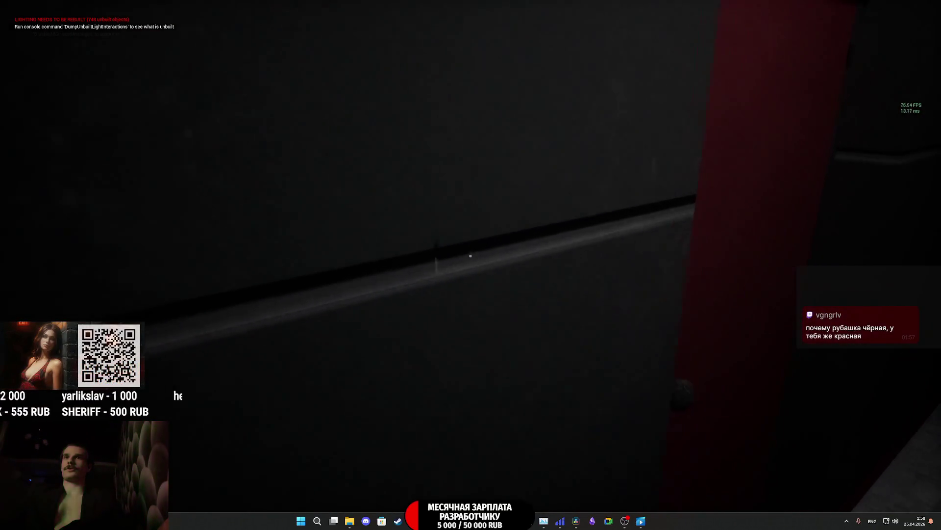
# Step: Equip CAFE KEYS, restock the donut display from a box, then stop the play-test with Esc
pyautogui.press('Tab')
pyautogui.moveTo(443, 463)
pyautogui.click(458, 378)
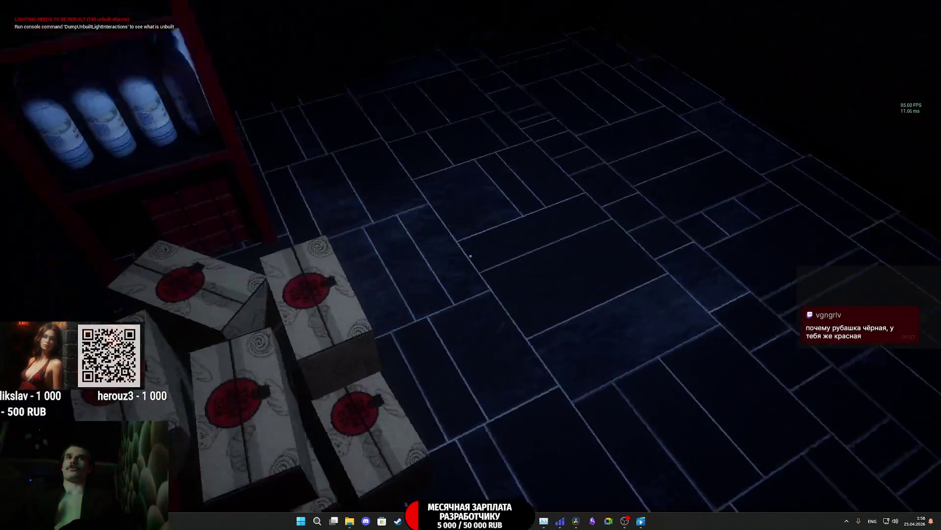
pyautogui.click(470, 255)
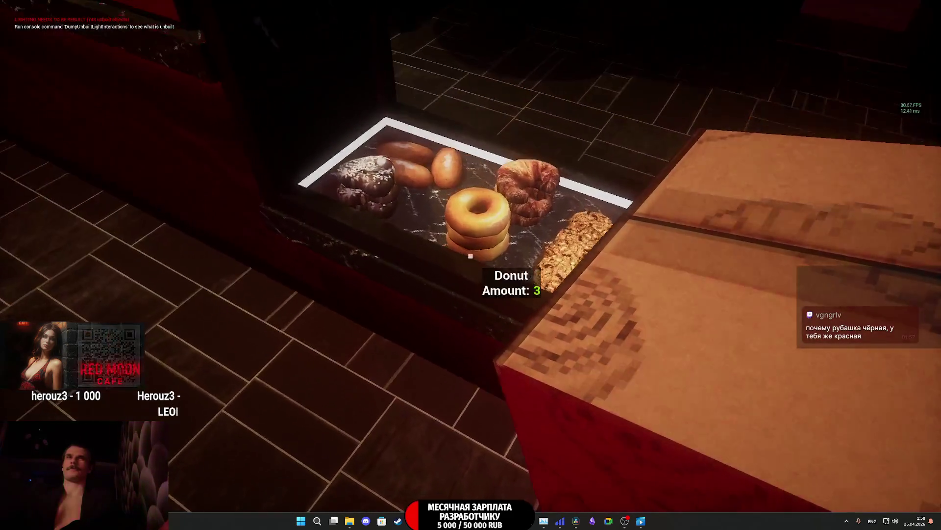
pyautogui.click(470, 255)
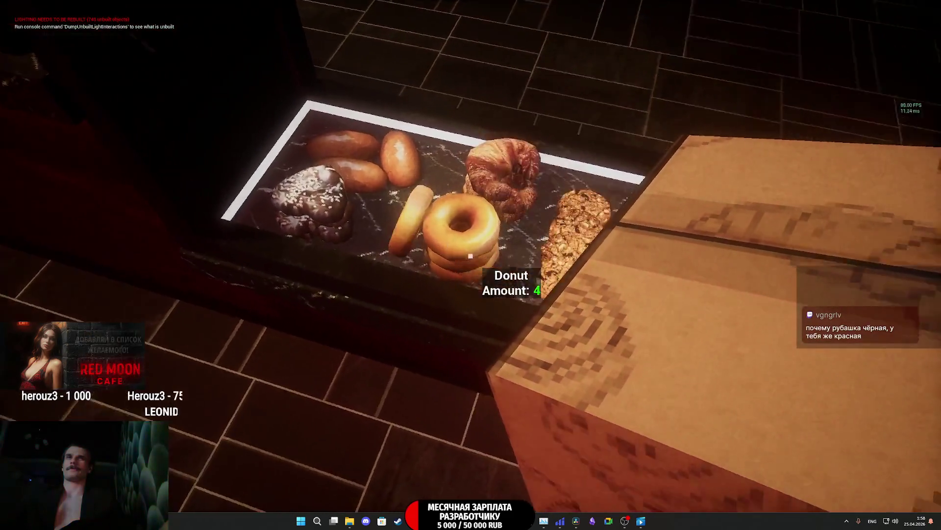
pyautogui.click(470, 256)
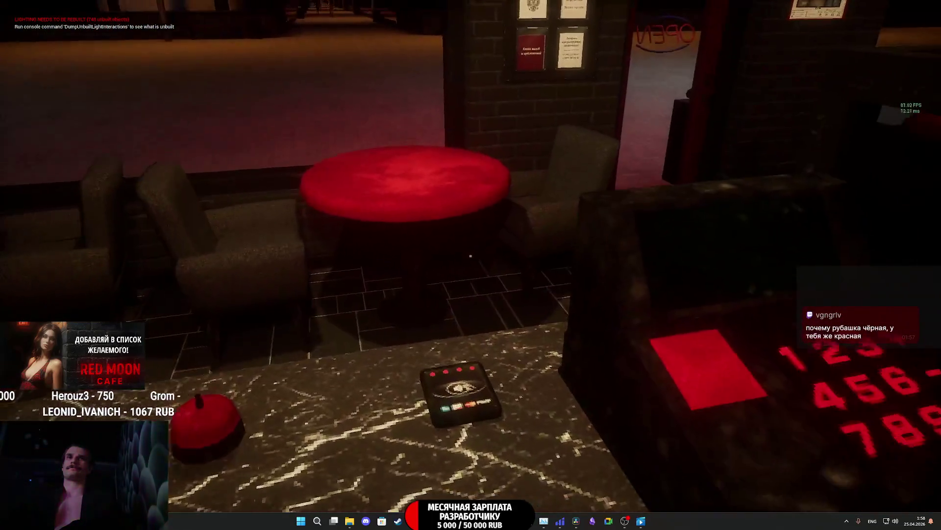
pyautogui.press('w')
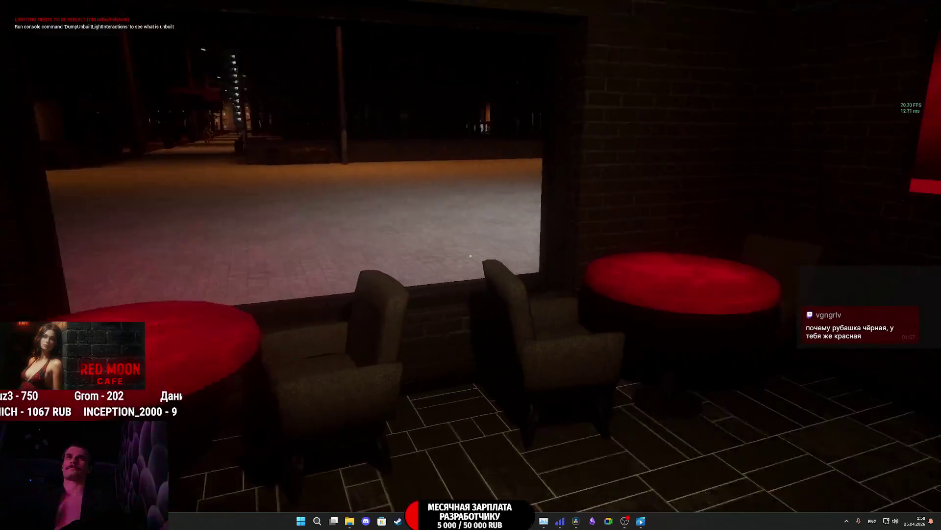
pyautogui.press('Escape')
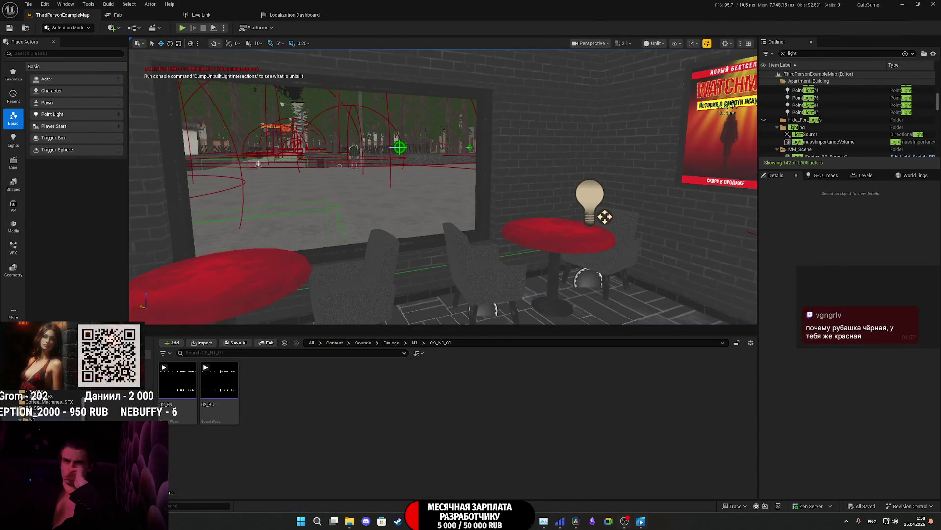
pyautogui.moveTo(446, 521)
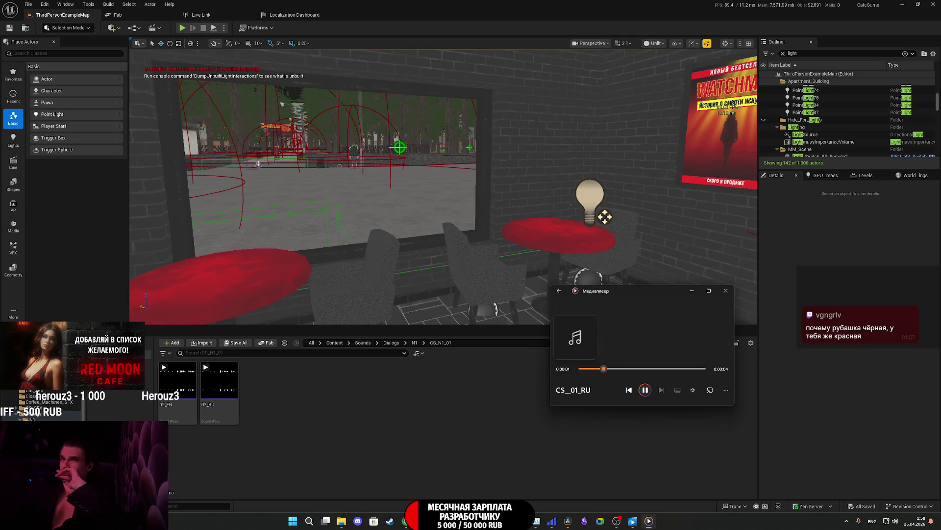
# Step: Close the audio player after hearing the Russian line and switch from the editor to the browser
pyautogui.click(730, 293)
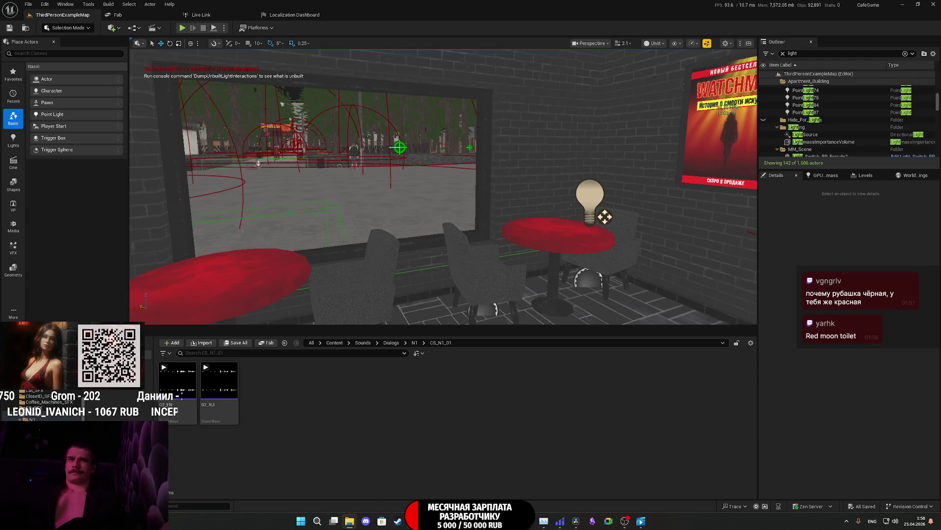
pyautogui.hotkey('alt', 'Tab')
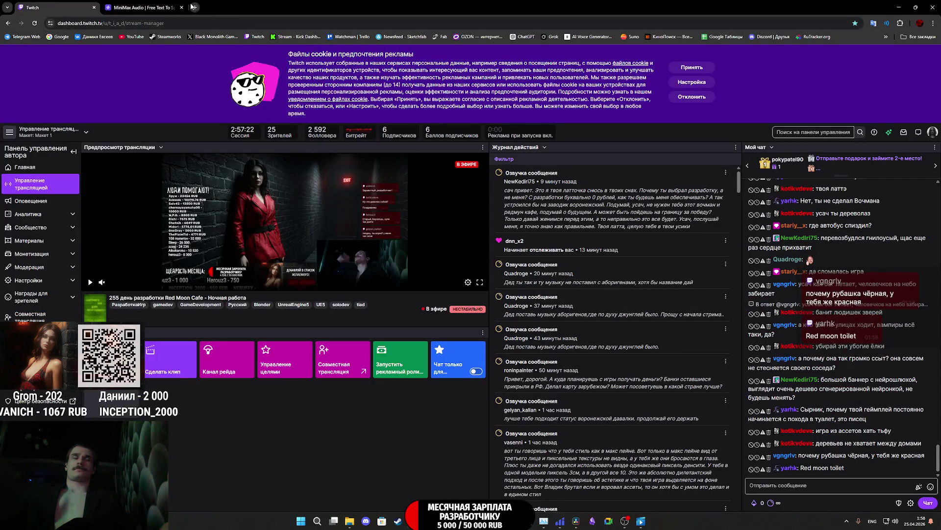
# Step: Search 'переводчик' in a new tab and set Google Translate to Russian-to-English
pyautogui.click(194, 6)
pyautogui.write('gth')
pyautogui.click(107, 53)
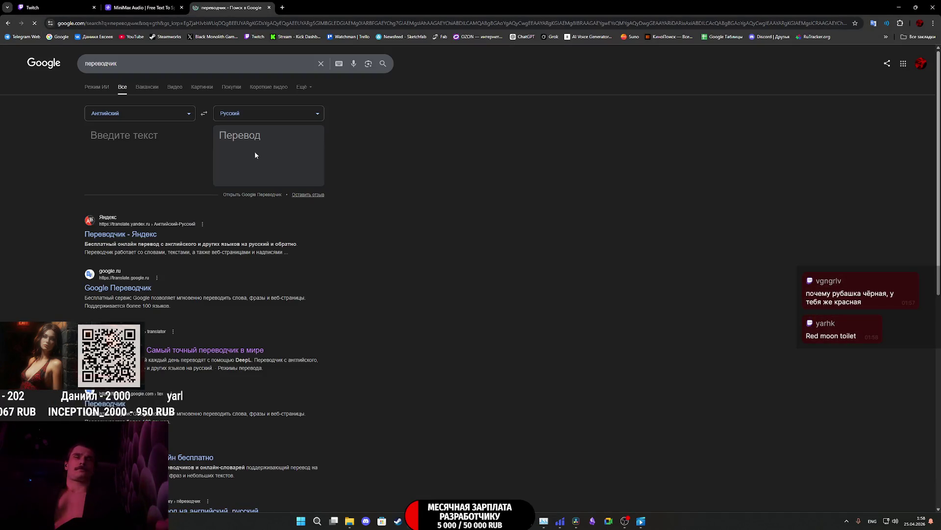
pyautogui.click(203, 114)
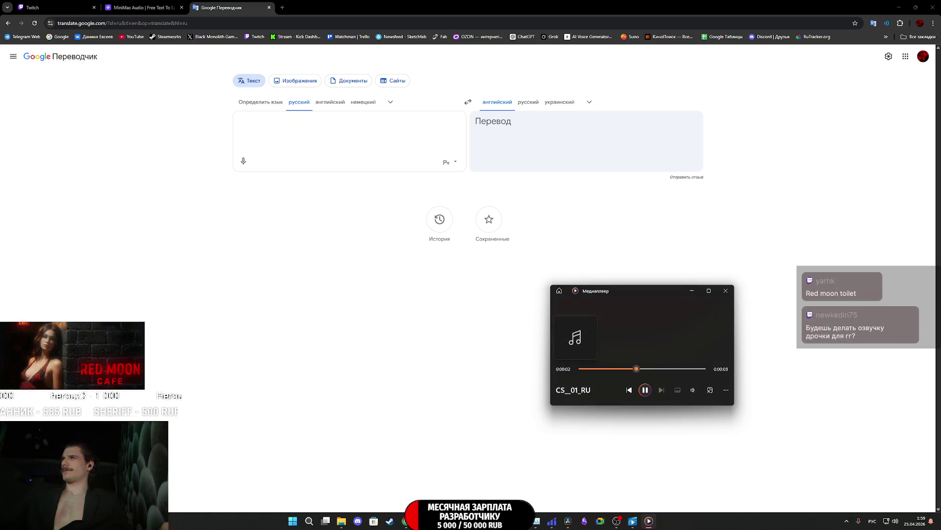
pyautogui.click(725, 290)
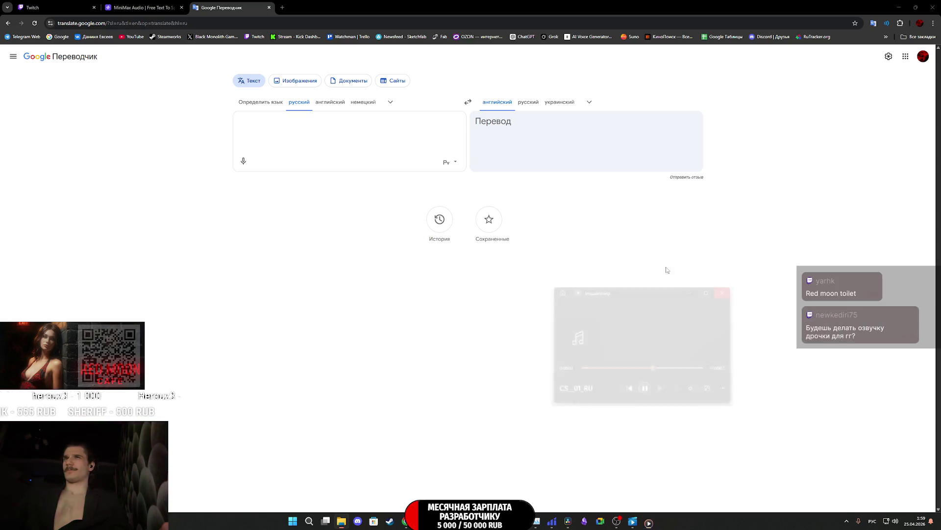
pyautogui.click(278, 130)
# Step: Enter the Russian line 'Я так больше не могу...' into the translator's source box
pyautogui.write('Ятак боль')
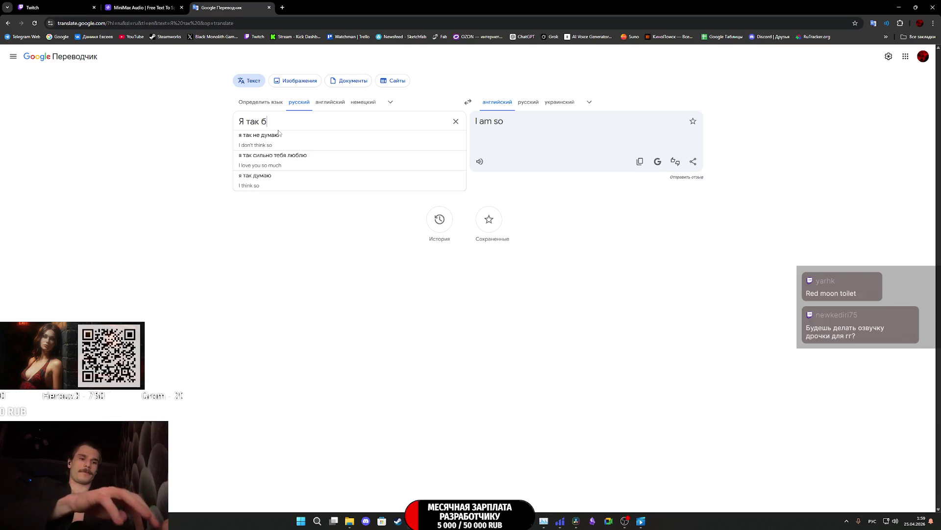
pyautogui.write('ше не мо')
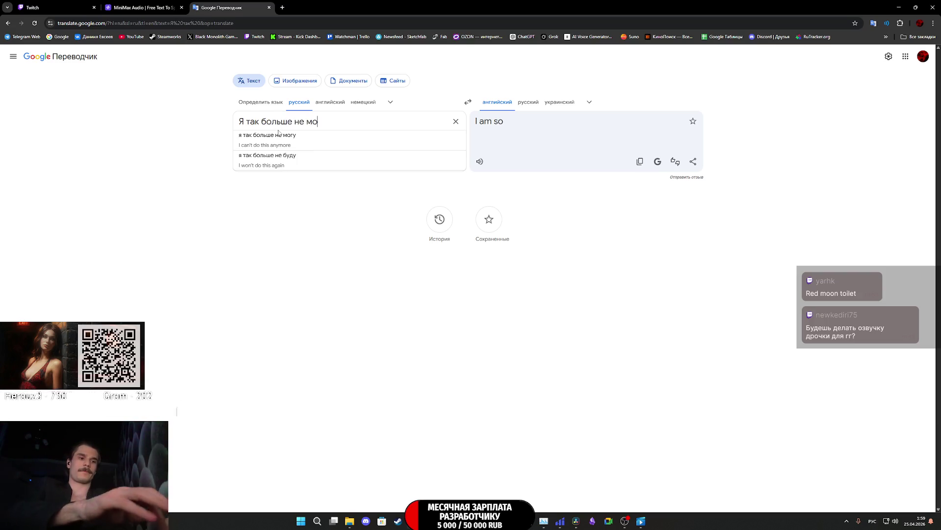
pyautogui.write('гу...')
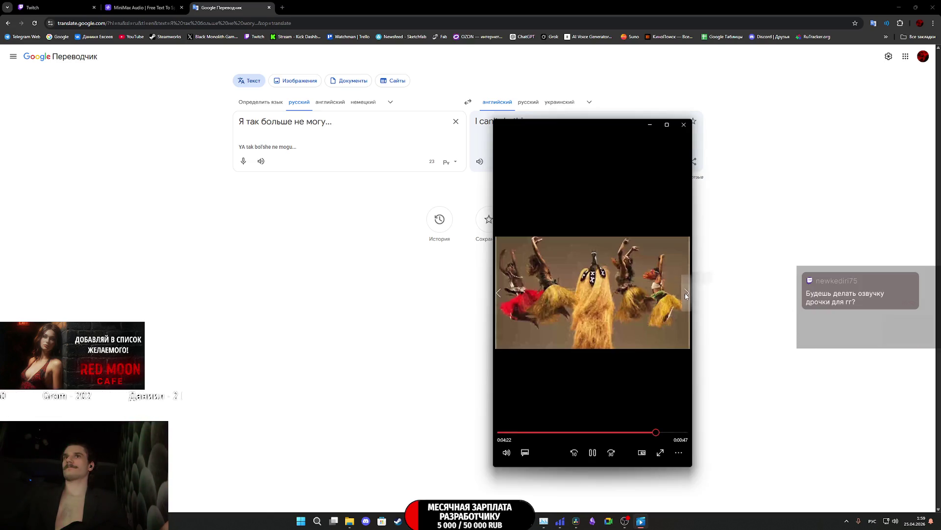
# Step: Dismiss the video player to reveal the translation 'I can't do this anymore...'
pyautogui.click(679, 452)
pyautogui.click(635, 416)
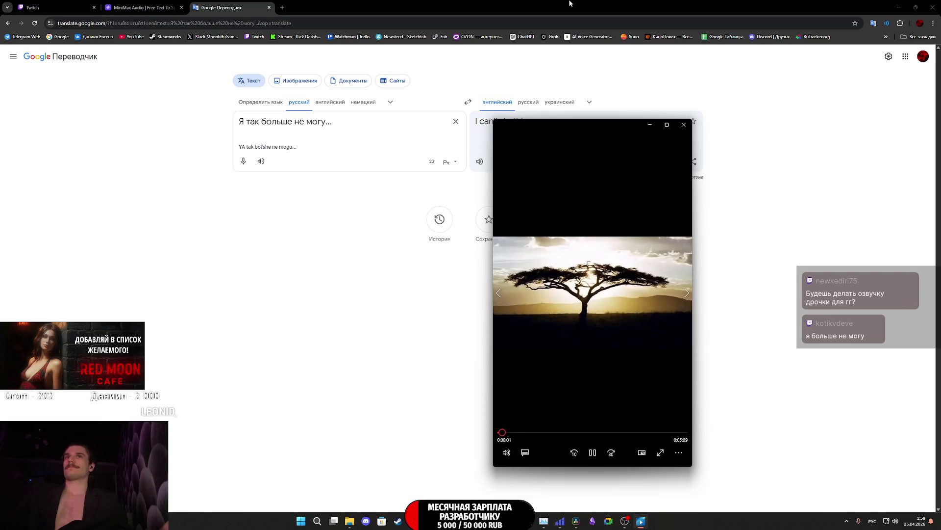
pyautogui.click(465, 48)
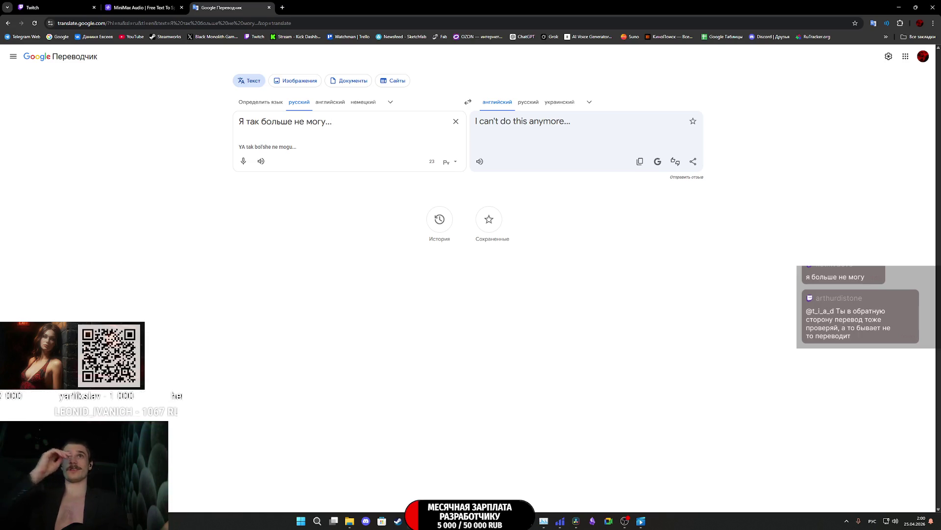
# Step: Copy the translation 'I can't do this anymore...' and start adding 'жить' to the Russian line
pyautogui.click(542, 130)
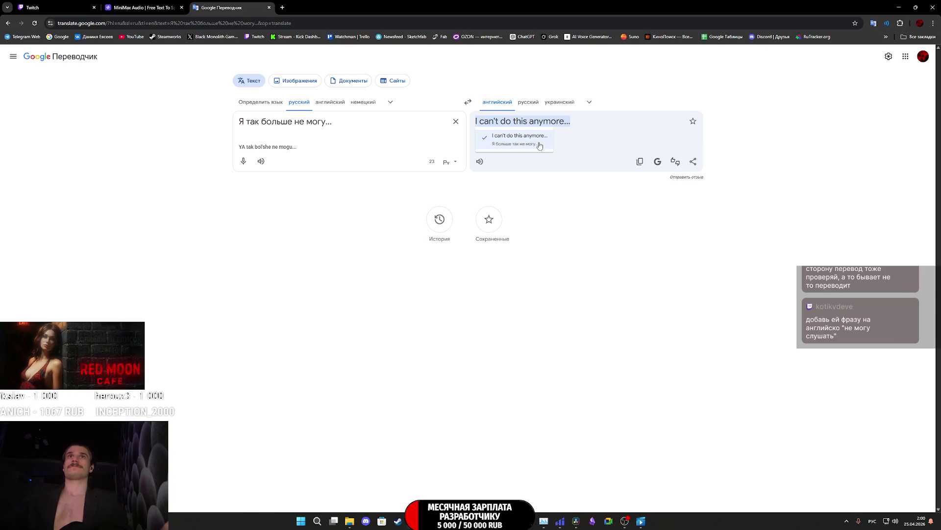
pyautogui.click(593, 169)
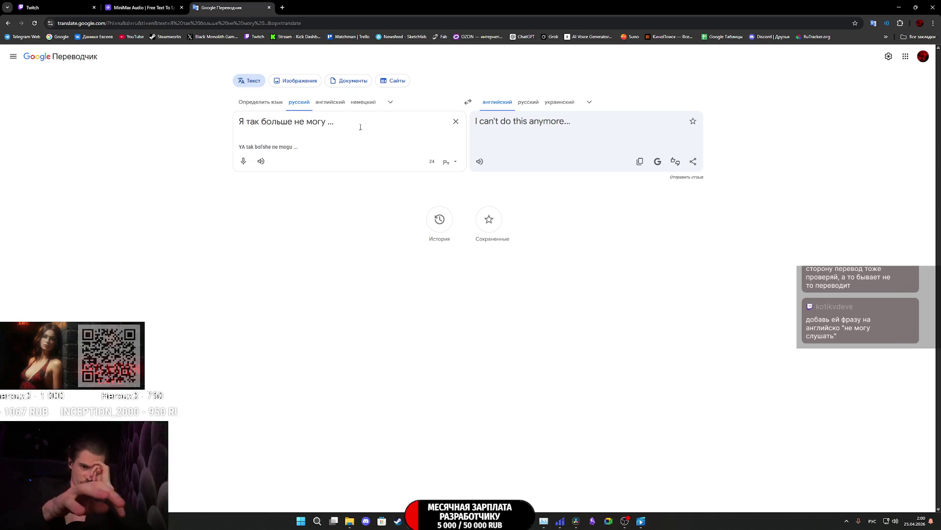
pyautogui.write('жить')
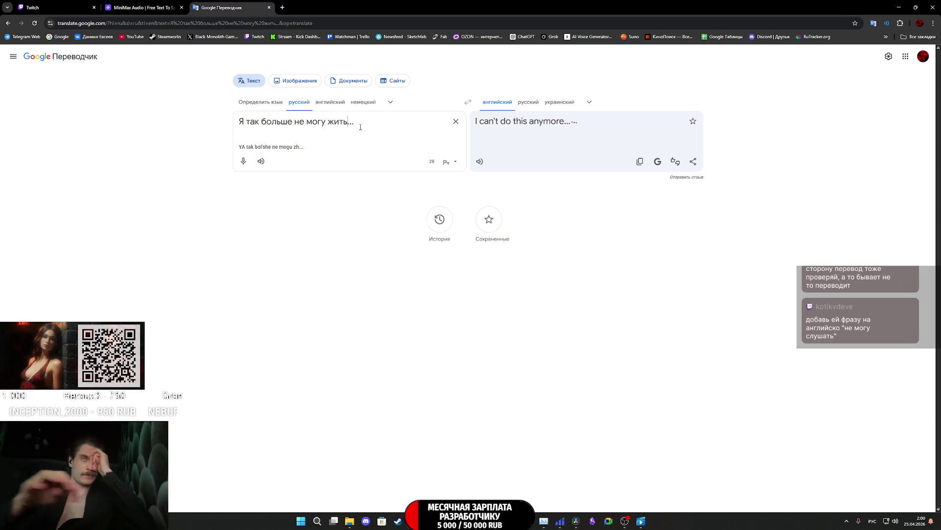
# Step: Review alternatives and copy the new translation 'I can't live like this anymore...'
pyautogui.click(552, 127)
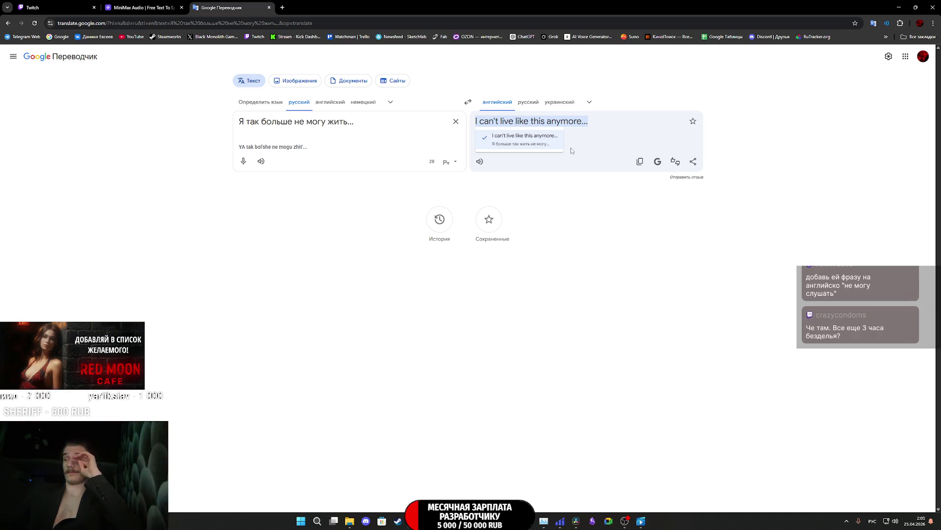
pyautogui.click(641, 162)
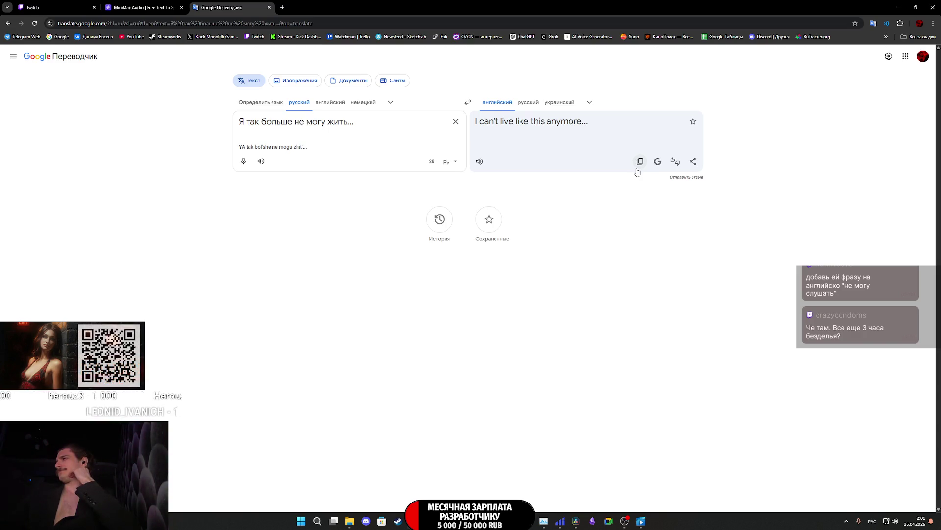
pyautogui.click(131, 6)
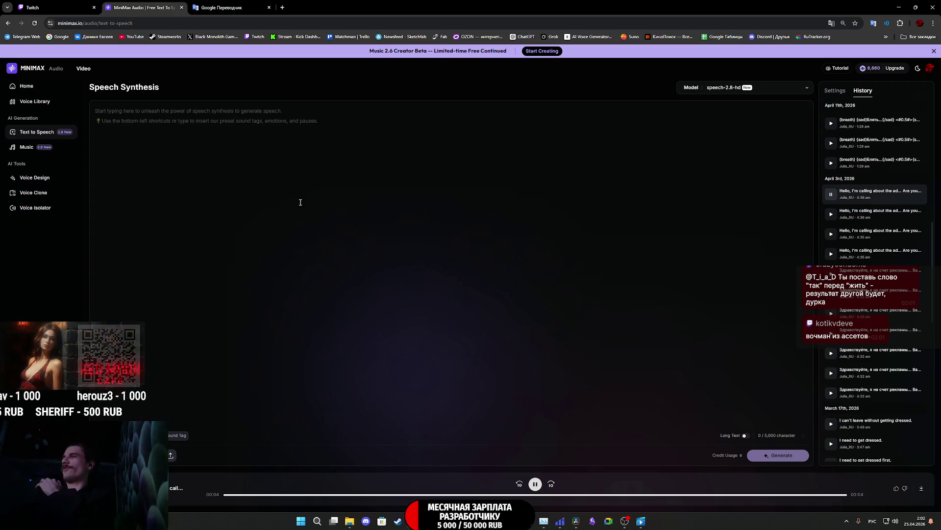
# Step: Warn a Twitch chat viewer for a broken chat rule, then return to Google Translate
pyautogui.hotkey('ctrl', '1')
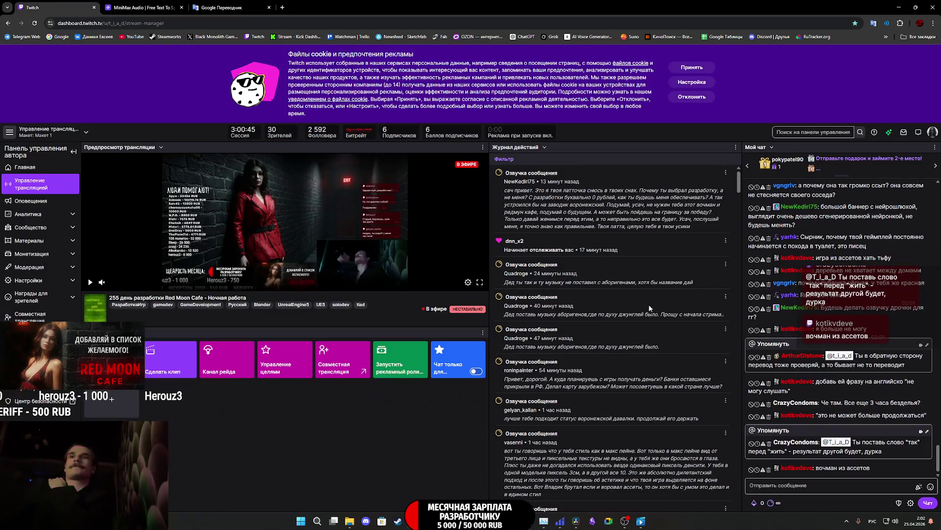
pyautogui.click(764, 470)
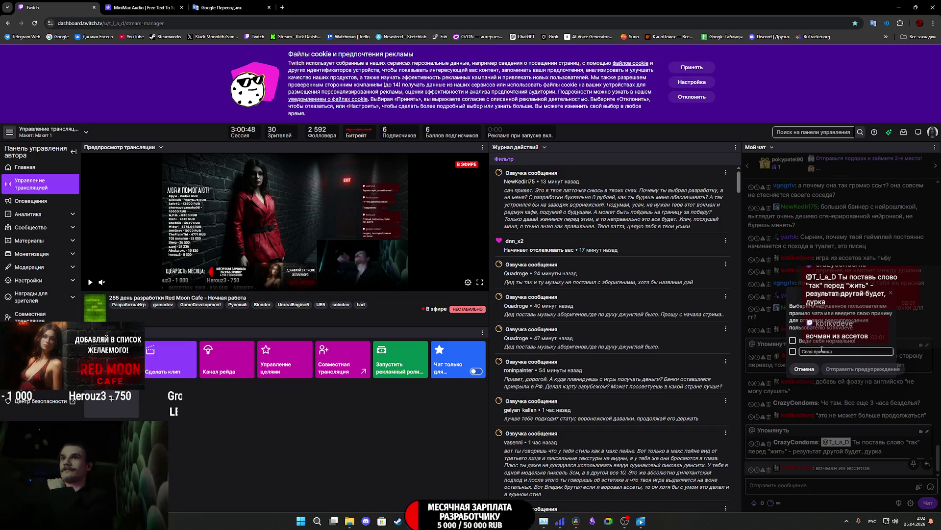
pyautogui.click(802, 340)
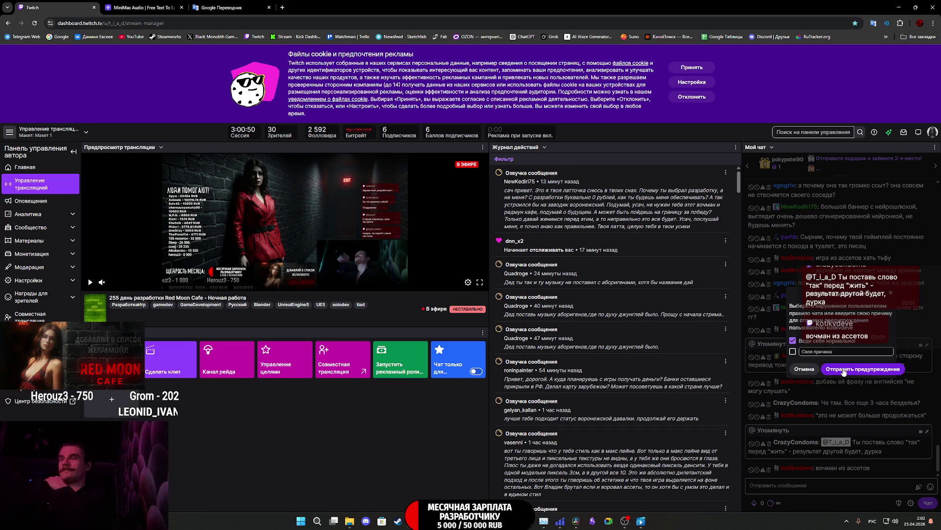
pyautogui.click(863, 369)
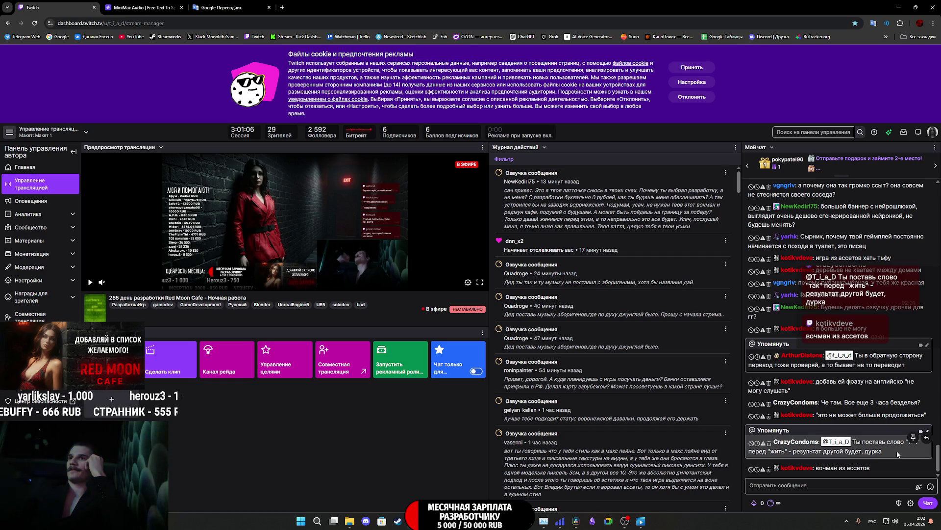
pyautogui.click(231, 8)
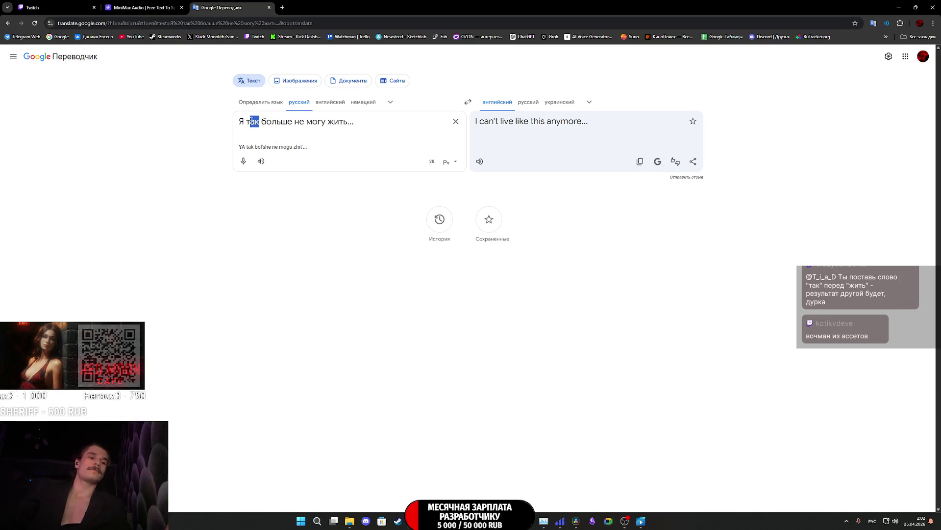
# Step: Reword the Russian line to 'Я больше не могу так жить...' and select its English translation
pyautogui.press('BackSpace')
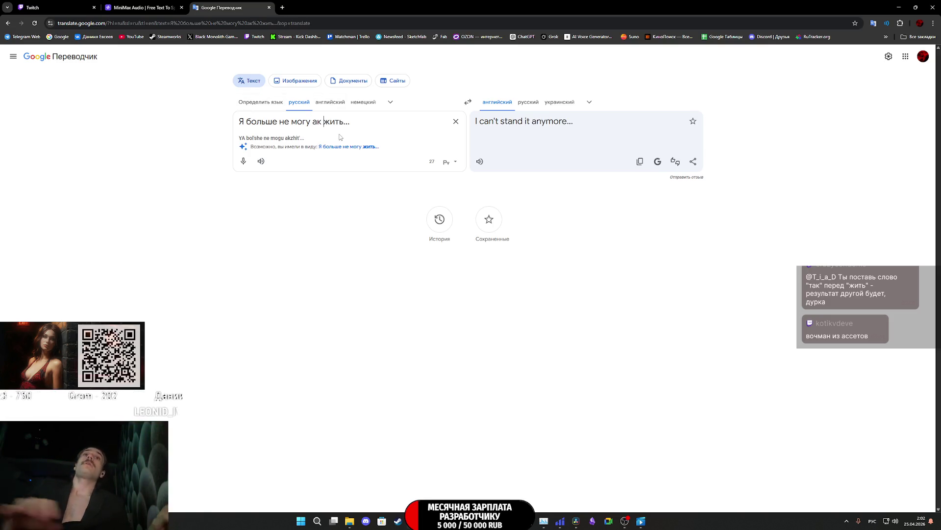
pyautogui.press('Left')
pyautogui.press('Left')
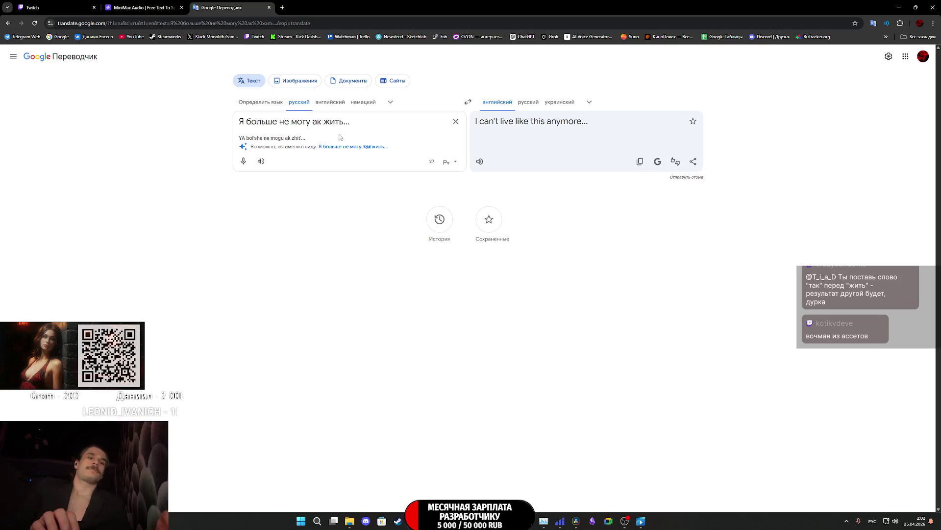
pyautogui.write('т')
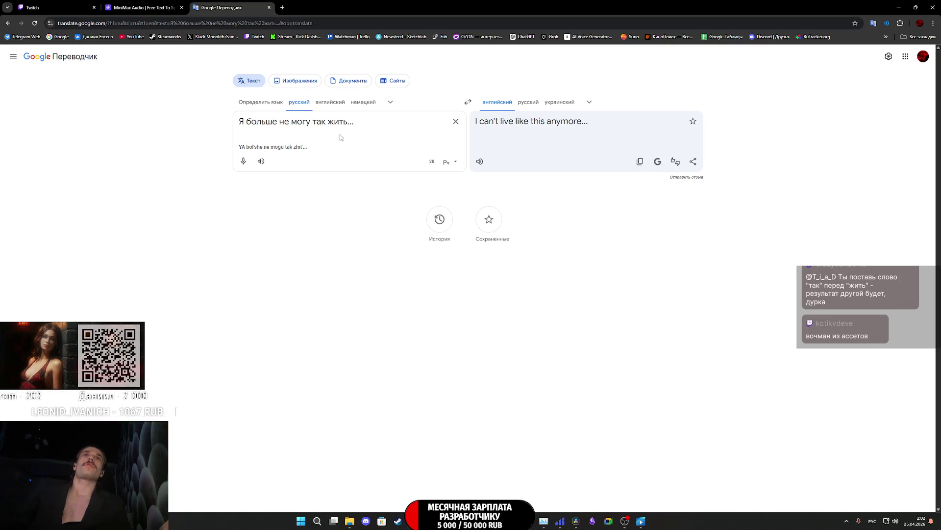
pyautogui.click(505, 124)
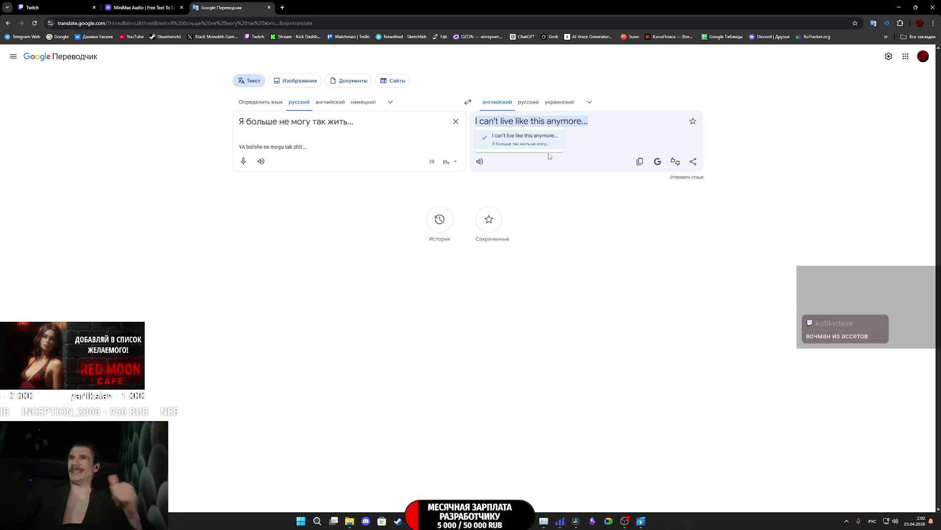
pyautogui.click(140, 8)
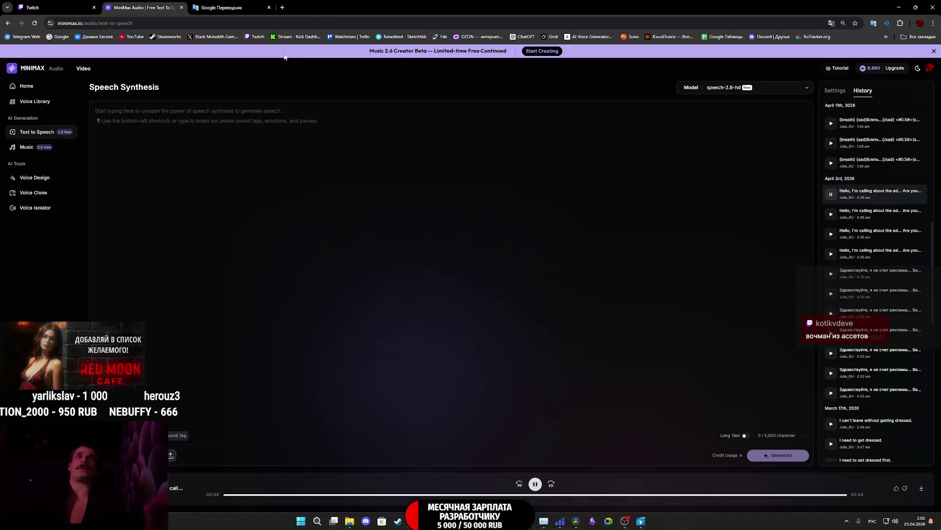
# Step: Paste 'I can't live like this anymore...' into MiniMax Speech Synthesis and generate the speech
pyautogui.write('ak')
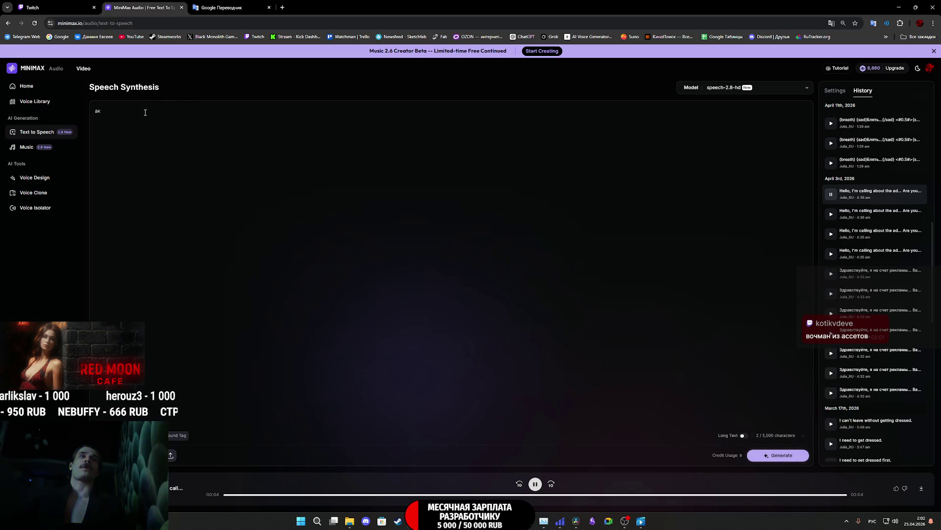
pyautogui.press('BackSpace')
pyautogui.press('BackSpace')
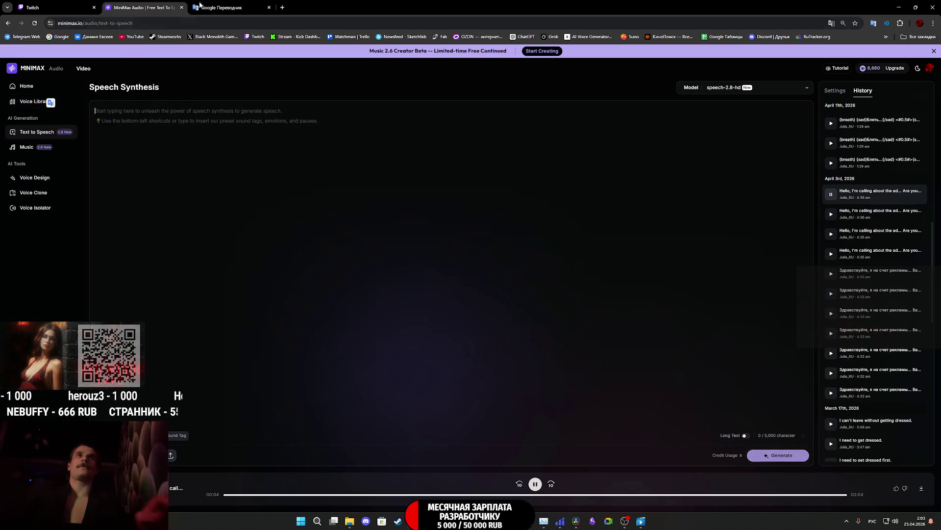
pyautogui.hotkey('ctrl', 'Tab')
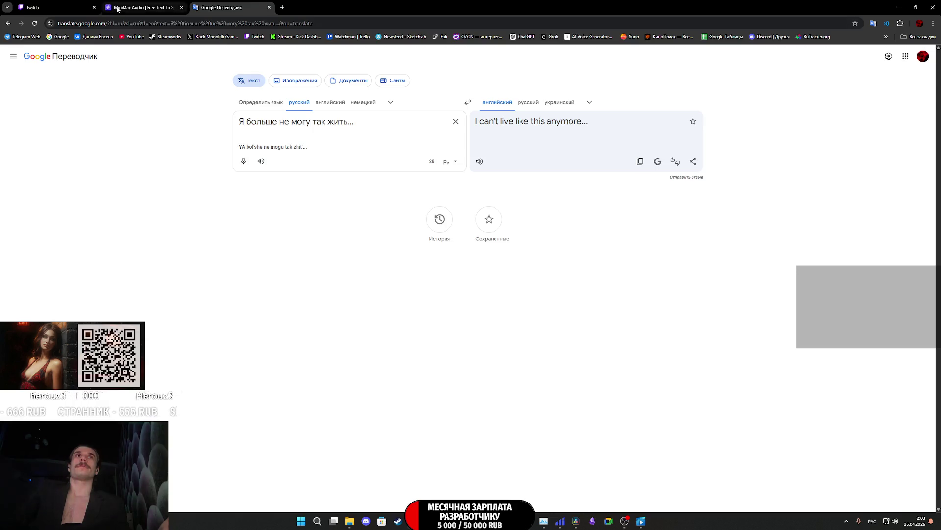
pyautogui.click(139, 8)
pyautogui.hotkey('ctrl', 'v')
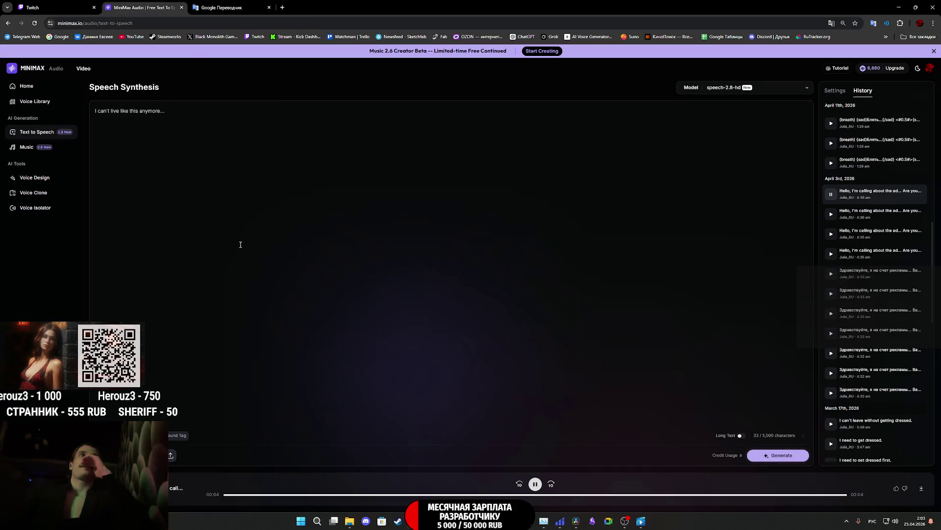
pyautogui.click(777, 457)
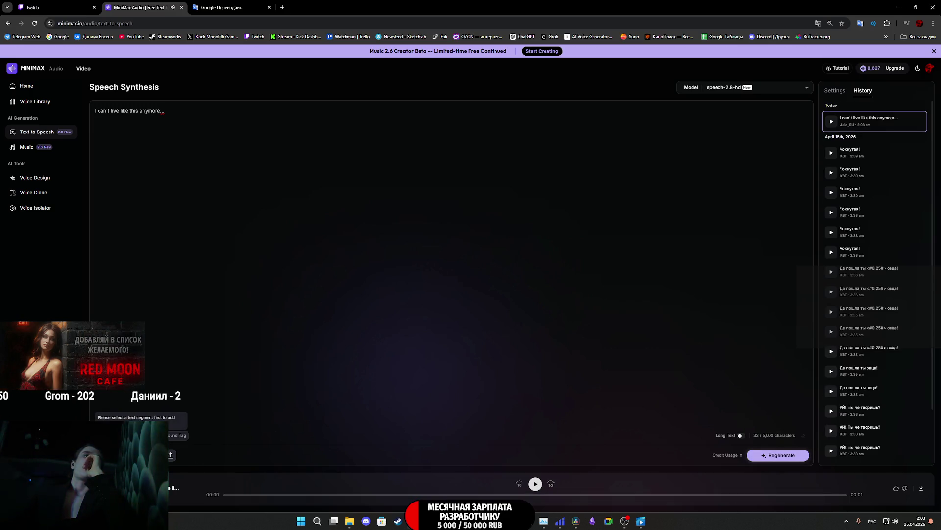
# Step: Tag the whole line with the Sad emotion, generate it, and play the result
pyautogui.moveTo(179, 113); pyautogui.dragTo(94, 111)
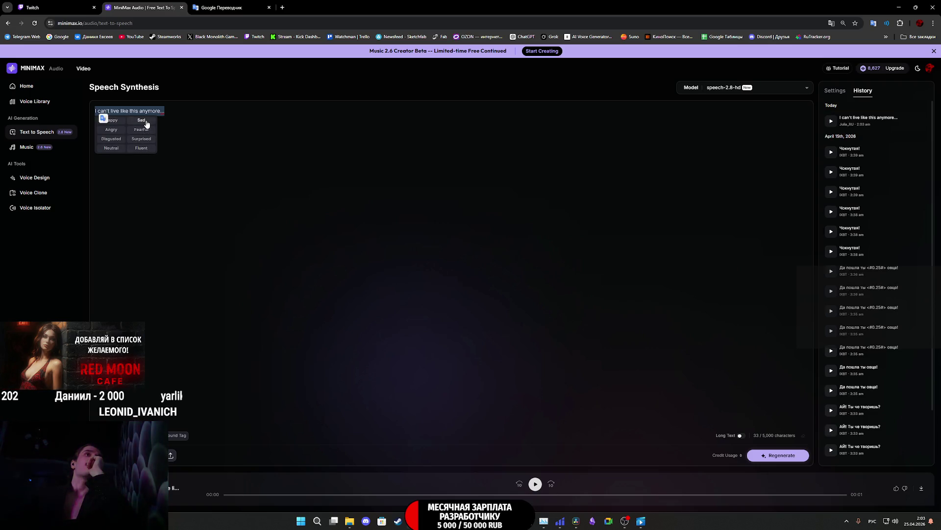
pyautogui.click(141, 120)
pyautogui.click(780, 454)
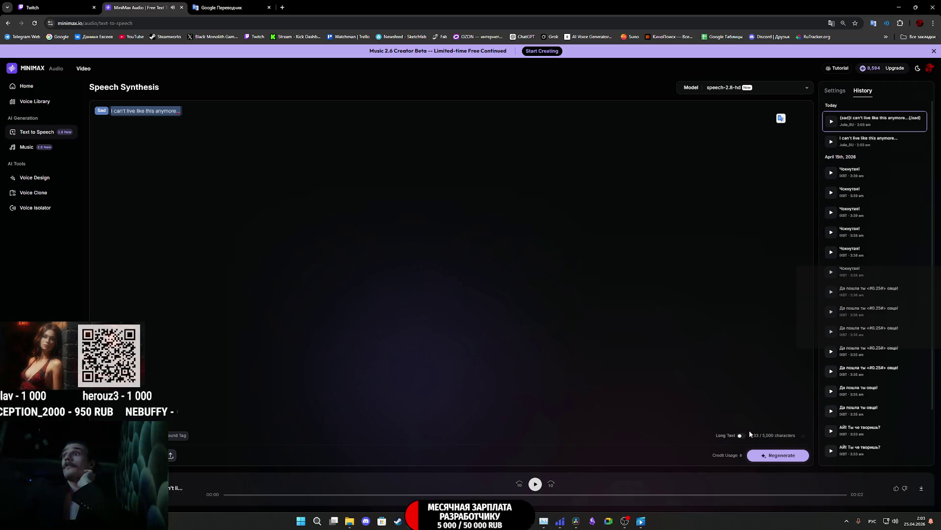
pyautogui.click(535, 485)
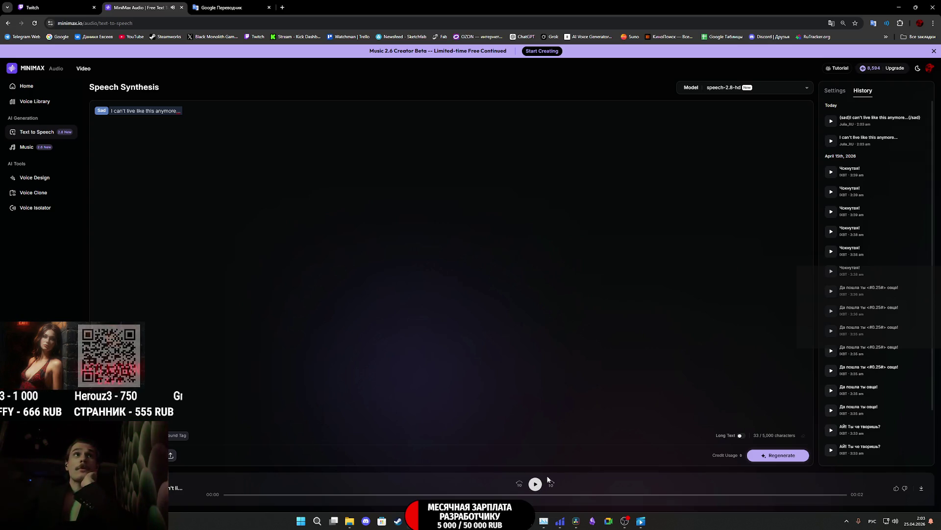
# Step: Regenerate the sad take seven more times, play the latest, and view download formats
pyautogui.click(766, 459)
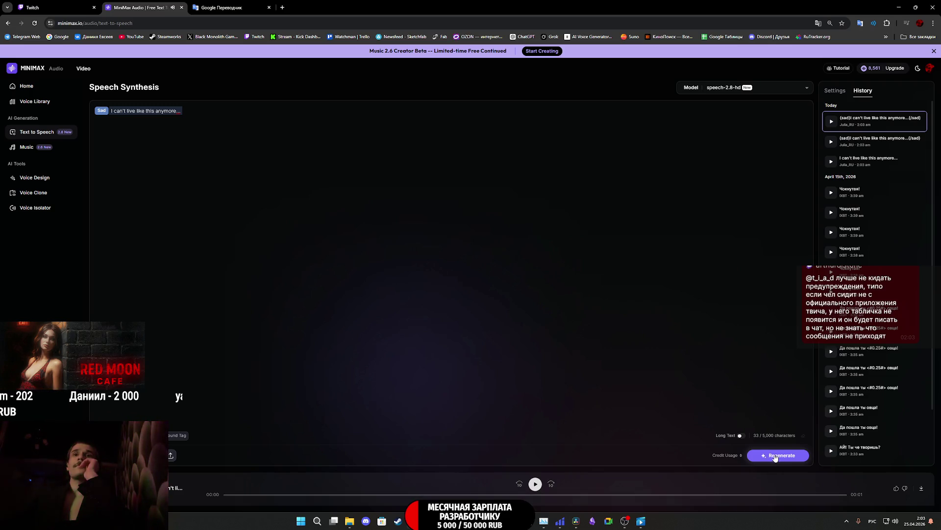
pyautogui.click(775, 458)
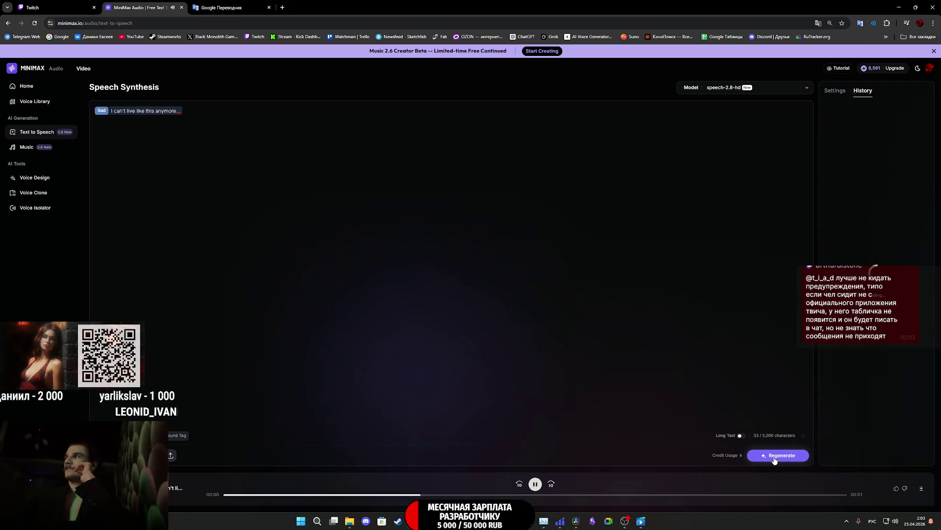
pyautogui.click(774, 457)
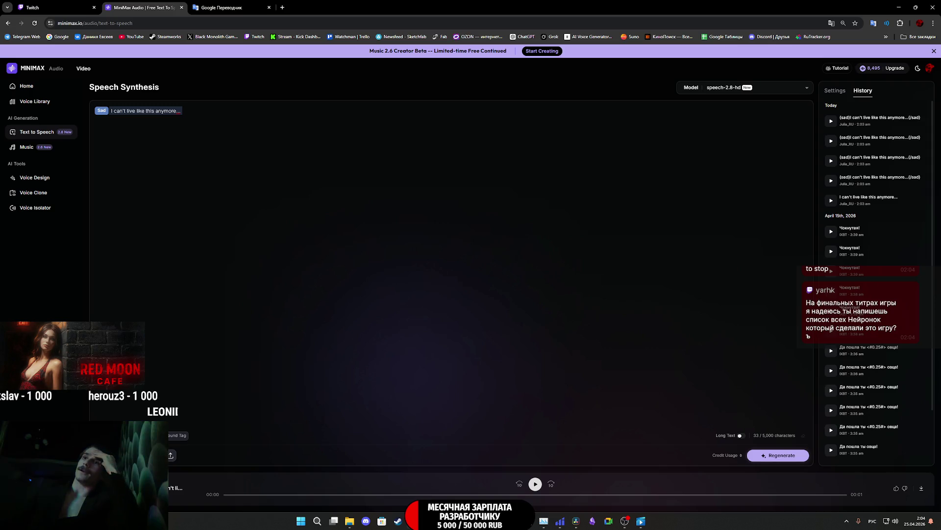
pyautogui.click(793, 451)
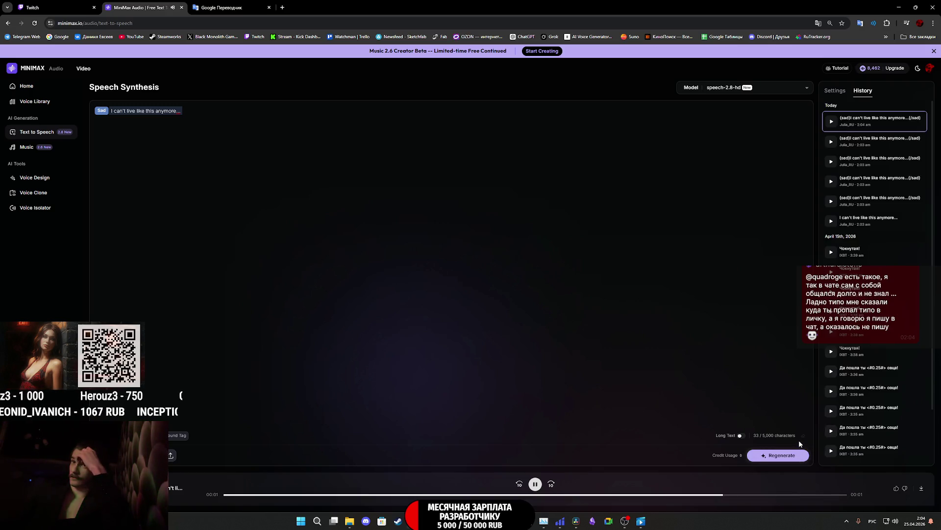
pyautogui.click(799, 454)
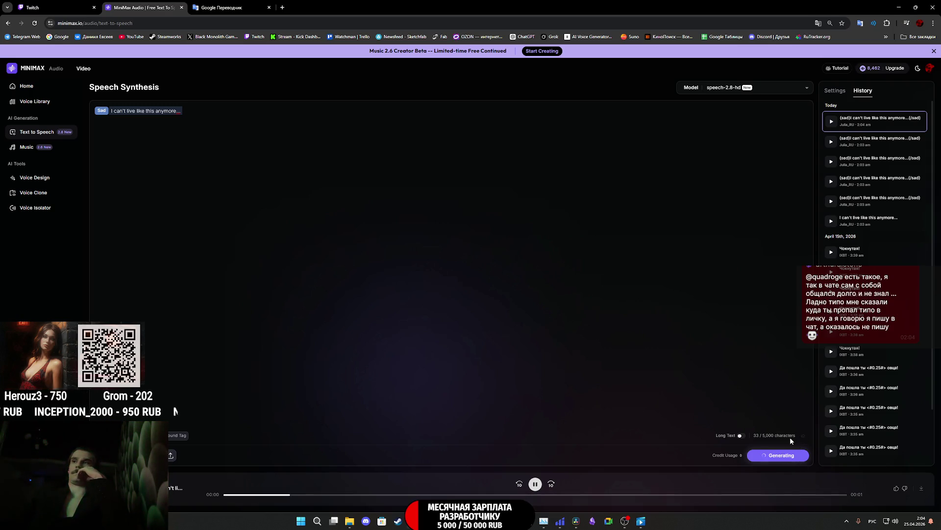
pyautogui.click(786, 456)
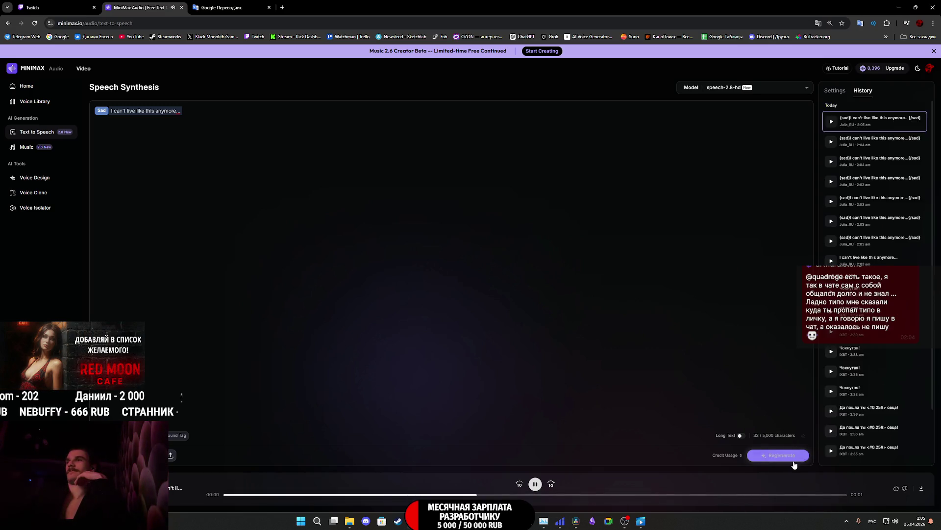
pyautogui.click(795, 458)
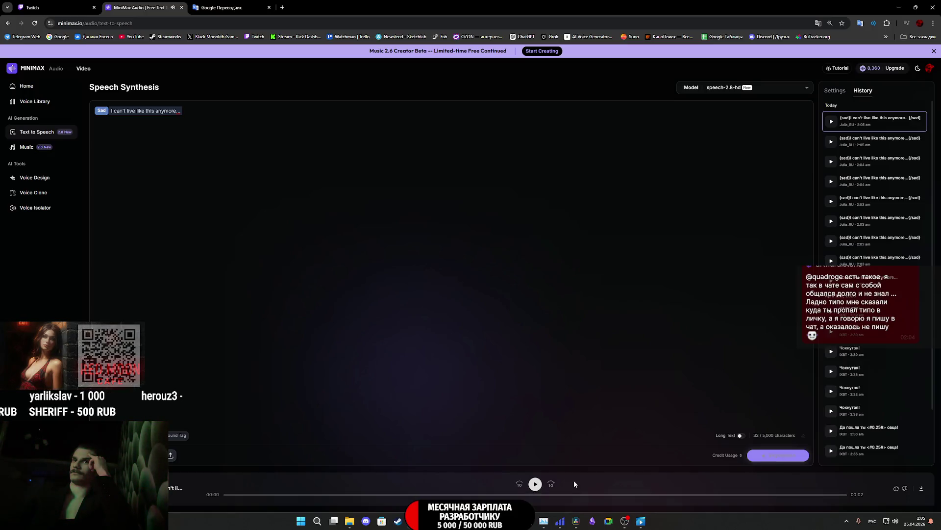
pyautogui.click(536, 483)
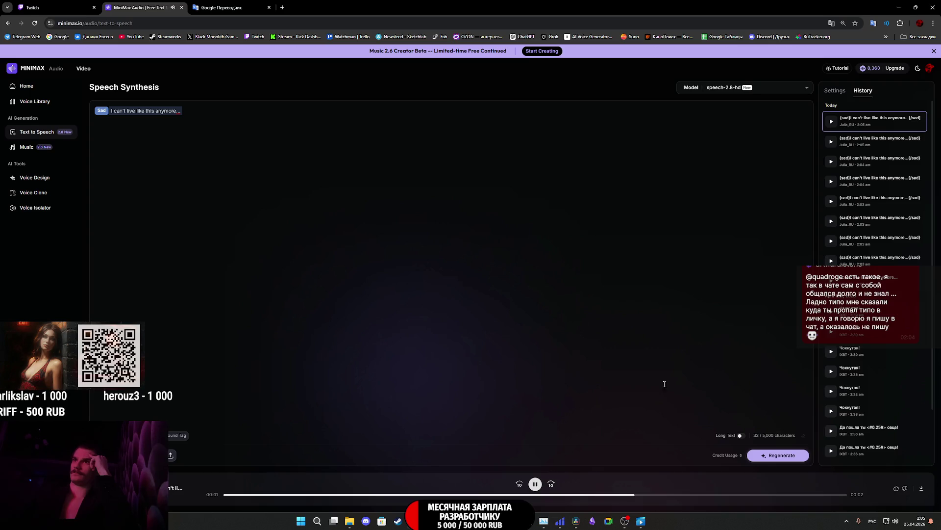
pyautogui.moveTo(832, 261)
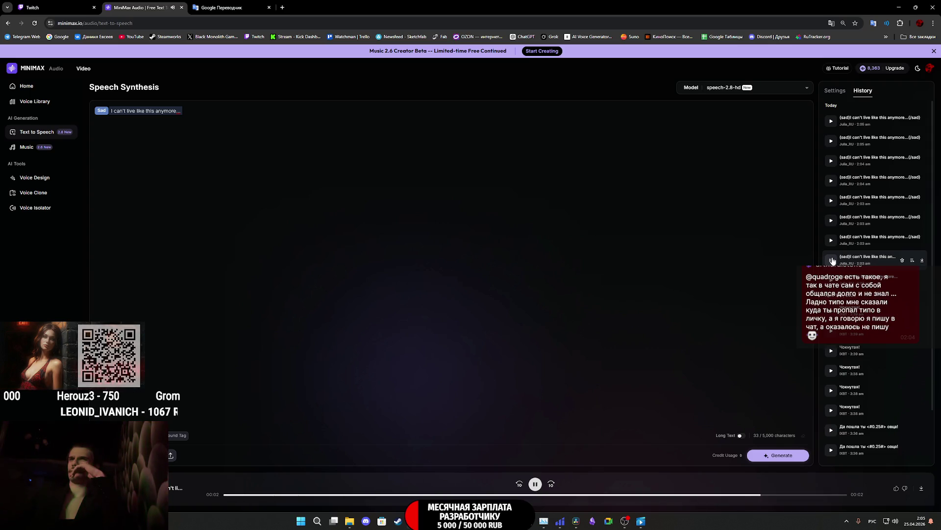
pyautogui.click(921, 488)
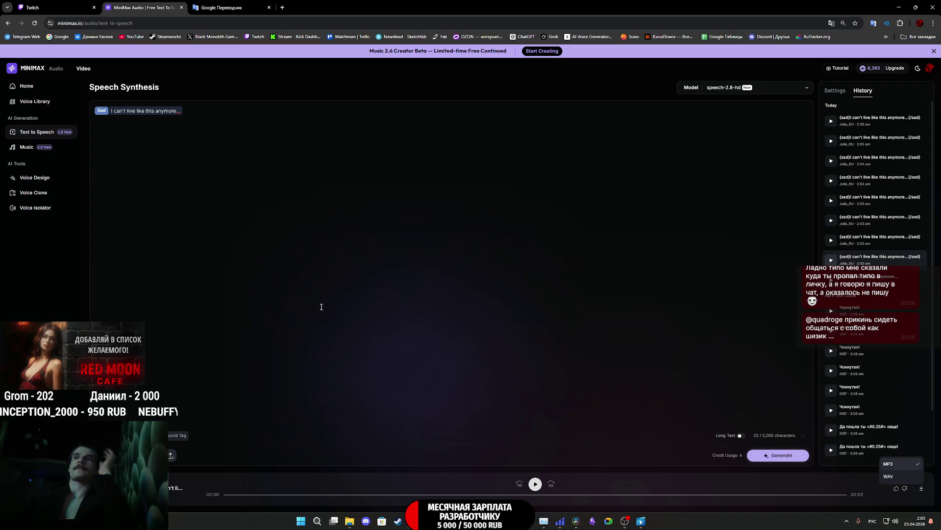
# Step: Download the take as MP3 into Загрузки > RMC_Voices > Woman_SFX, named CS_01_EN.mp3
pyautogui.click(900, 466)
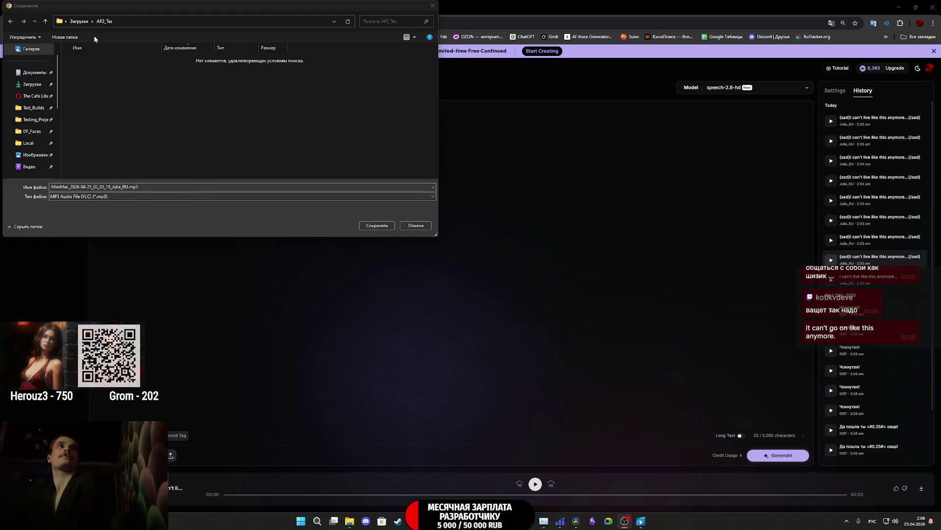
pyautogui.click(83, 23)
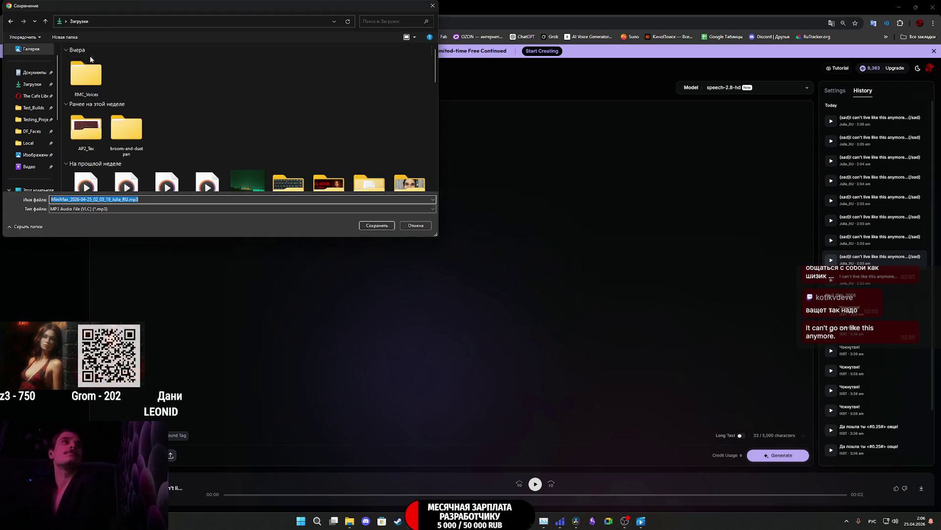
pyautogui.doubleClick(86, 74)
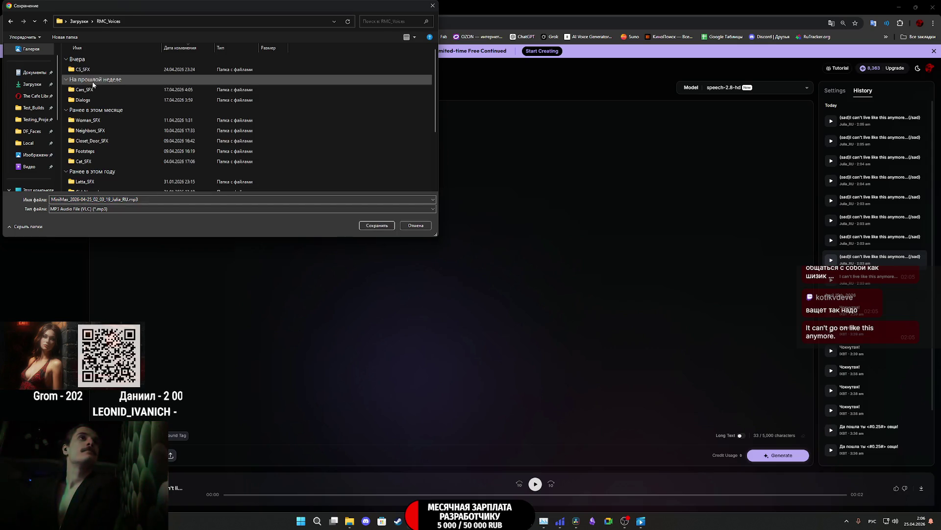
pyautogui.doubleClick(100, 120)
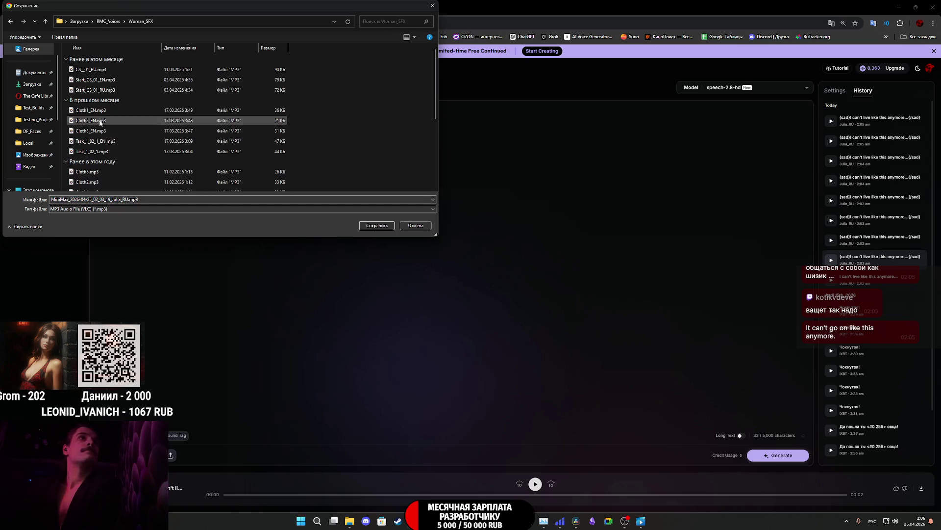
pyautogui.click(107, 74)
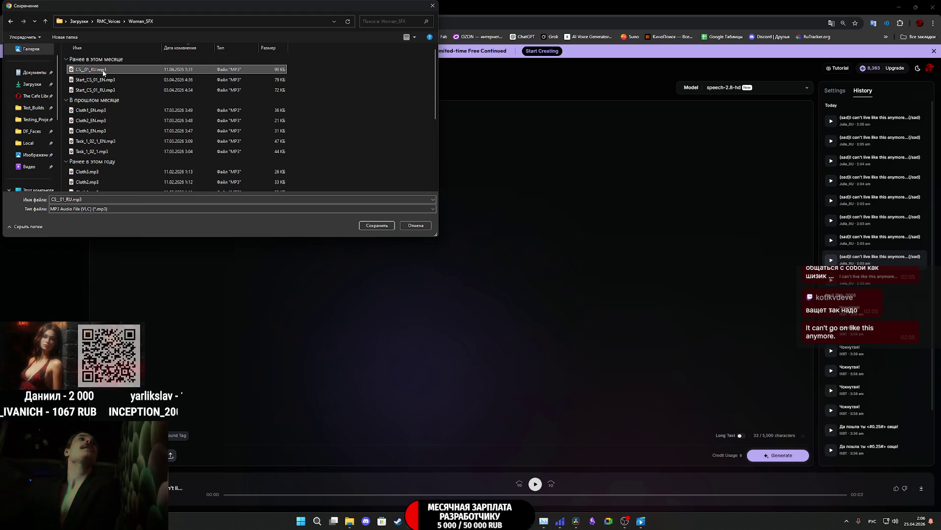
pyautogui.doubleClick(71, 198)
pyautogui.click(71, 198)
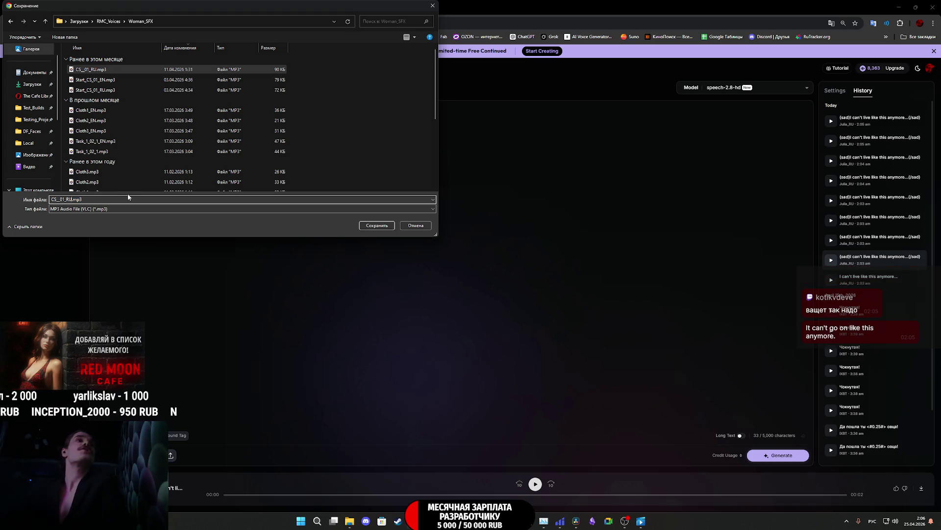
pyautogui.press('BackSpace')
pyautogui.press('BackSpace')
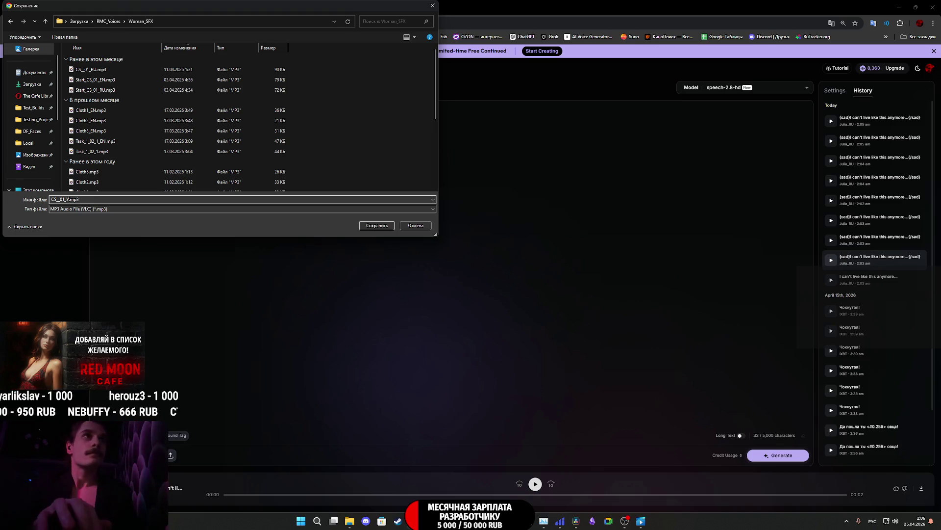
pyautogui.hotkey('alt', 'shift')
pyautogui.write('EN')
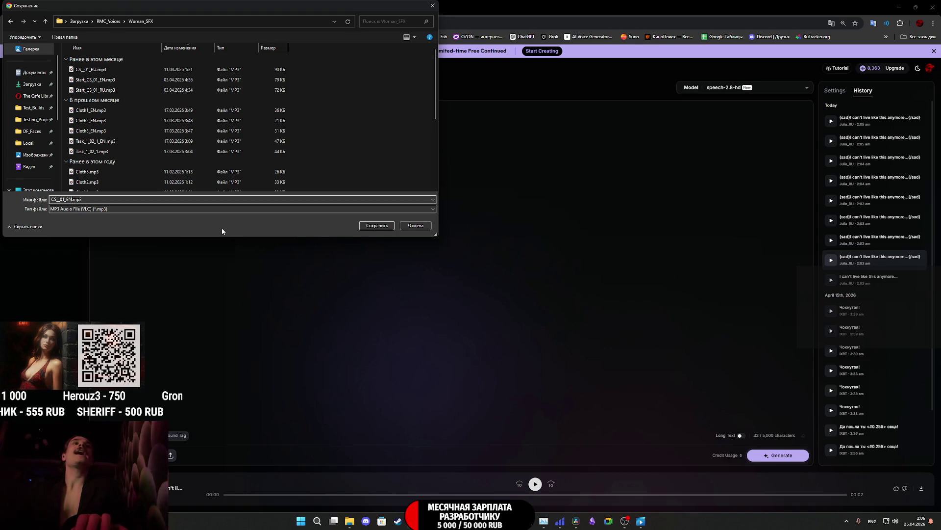
pyautogui.click(365, 225)
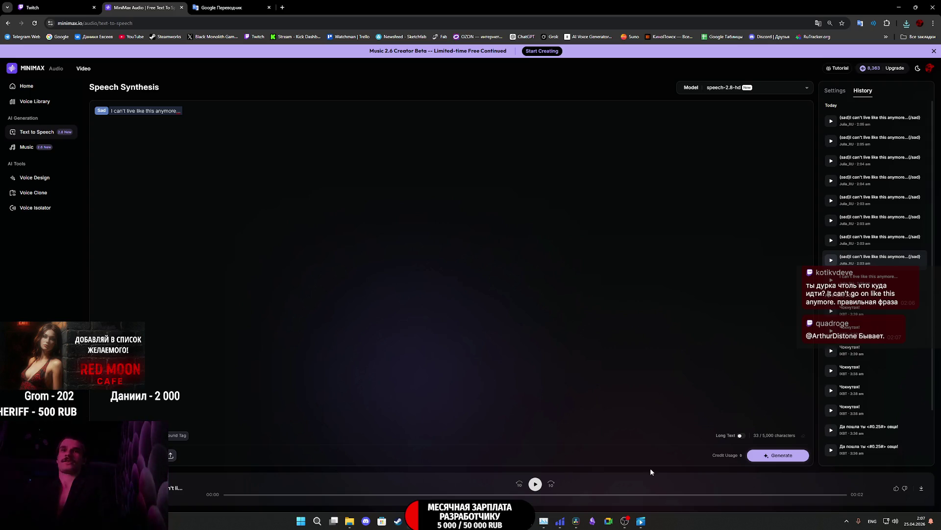
# Step: Return to the CafeGame project in Unreal Editor and play the 02_RU dialogue sound
pyautogui.moveTo(446, 520)
pyautogui.click(445, 475)
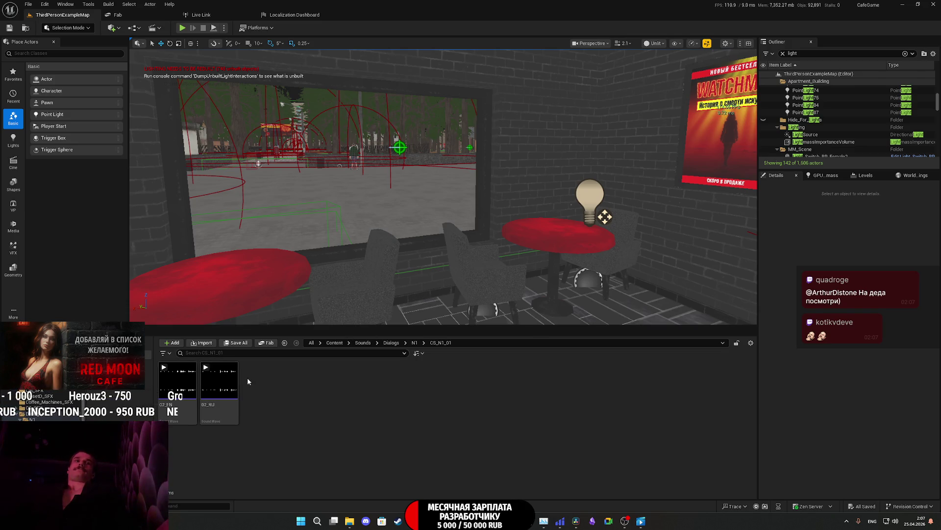
pyautogui.click(206, 367)
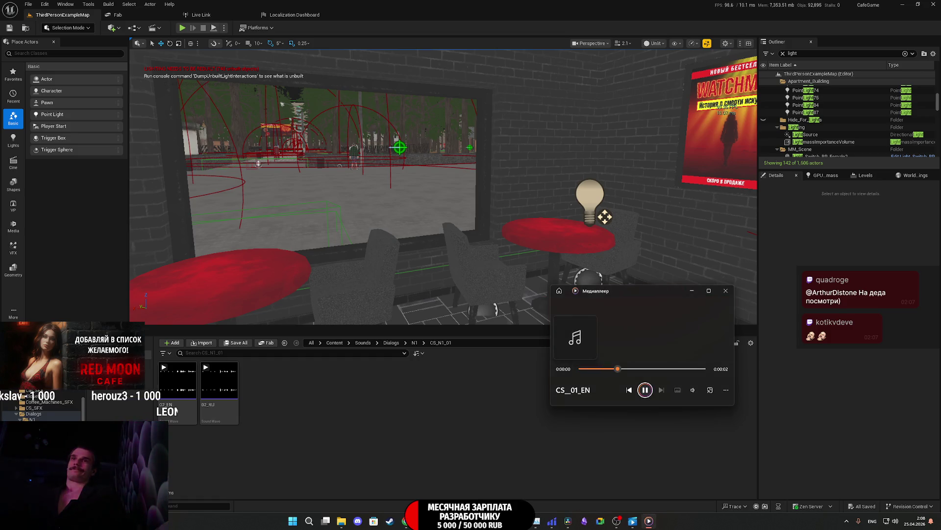
# Step: Close the Media Player after listening and switch to DaVinci Resolve
pyautogui.click(726, 290)
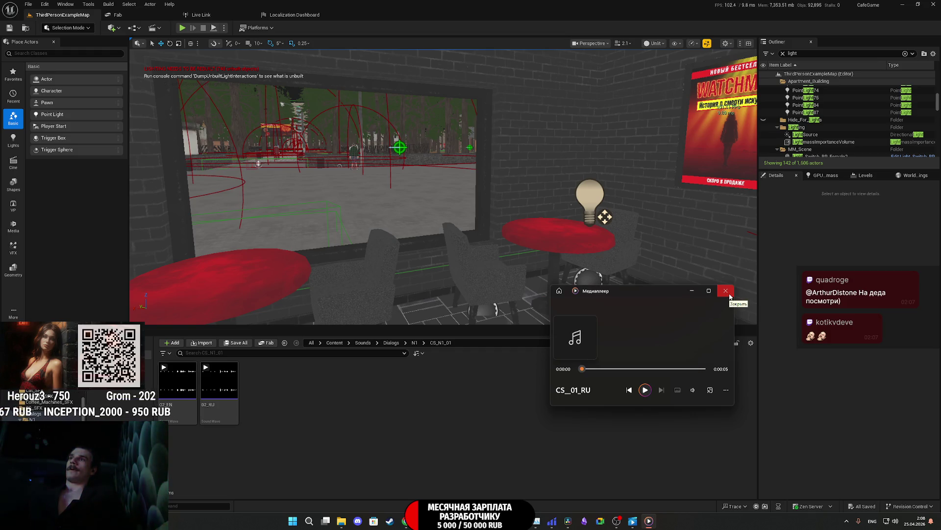
pyautogui.click(726, 291)
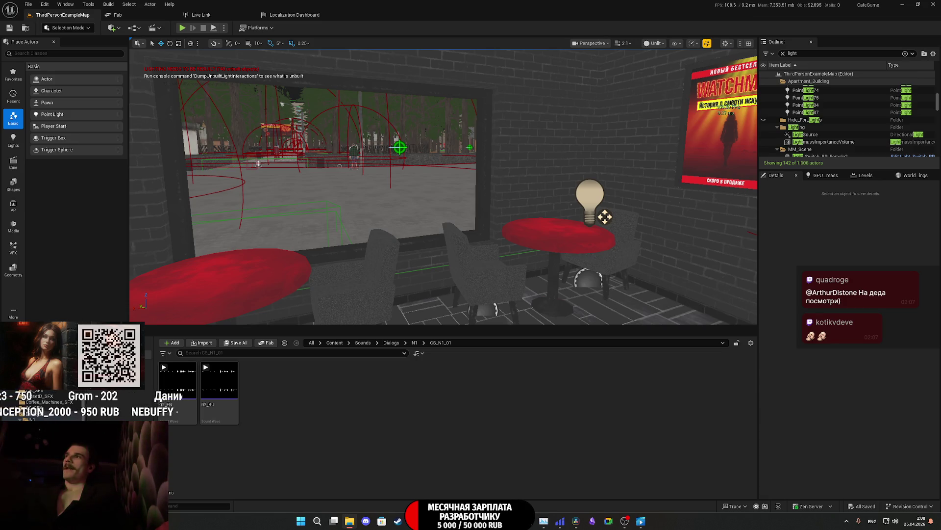
pyautogui.click(576, 521)
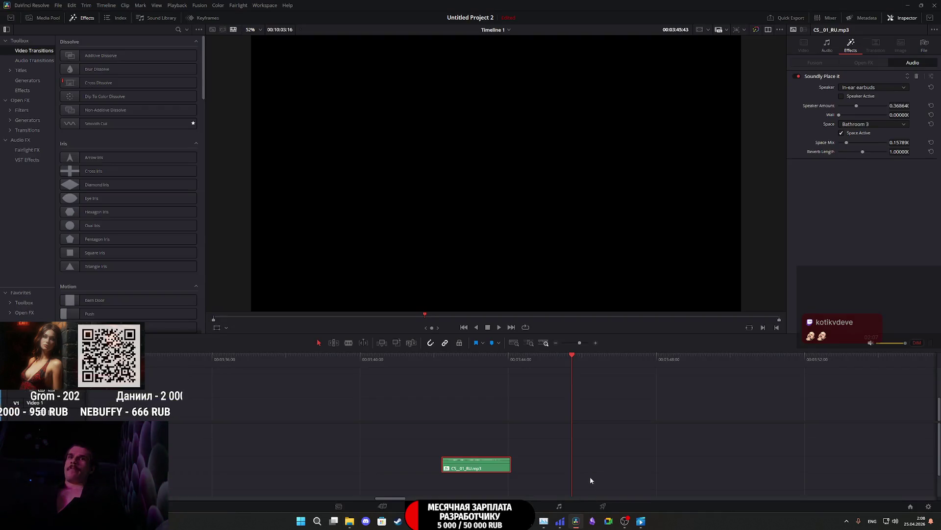
# Step: Play back the RU line and place the CS_01_EN clip after it on the timeline
pyautogui.click(446, 360)
pyautogui.press('space')
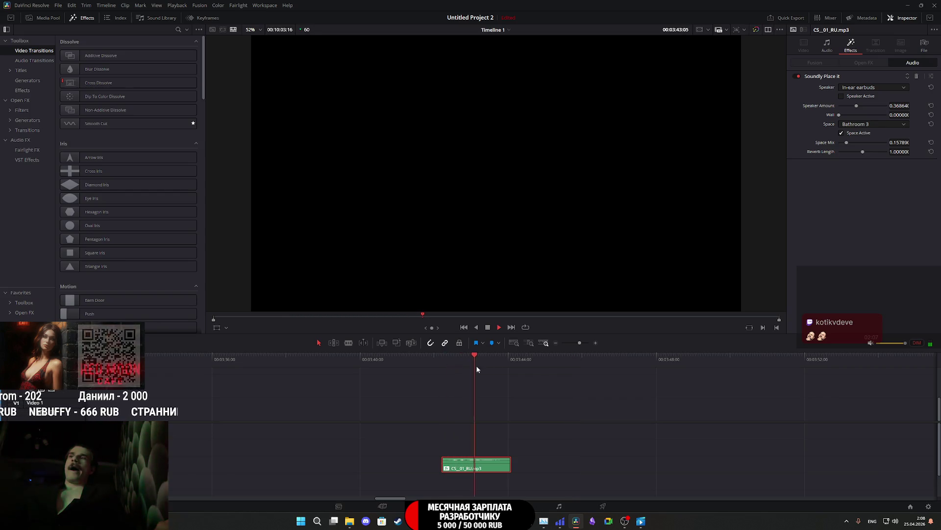
pyautogui.press('space')
pyautogui.moveTo(652, 416); pyautogui.dragTo(529, 447)
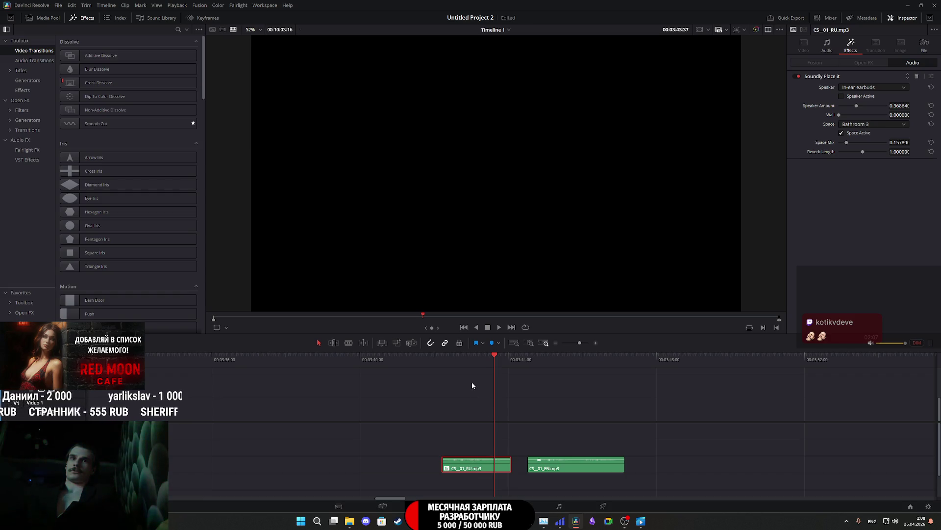
pyautogui.click(454, 362)
pyautogui.press('space')
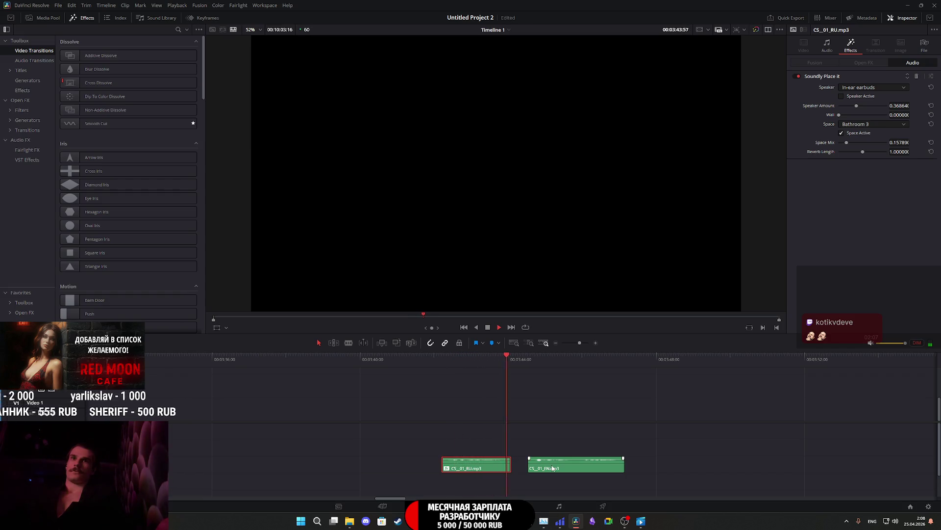
# Step: Select the CS_01_EN clip and audition it
pyautogui.click(553, 469)
pyautogui.click(548, 376)
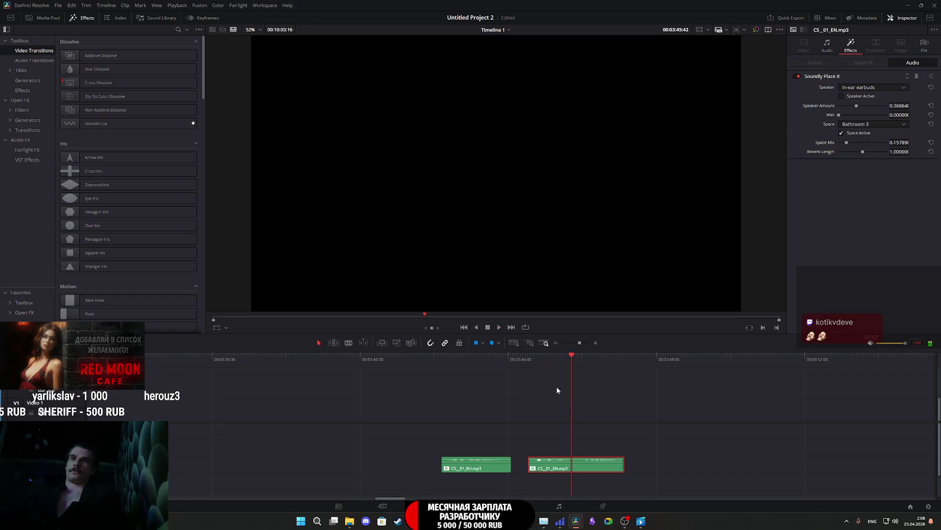
pyautogui.click(532, 359)
pyautogui.press('space')
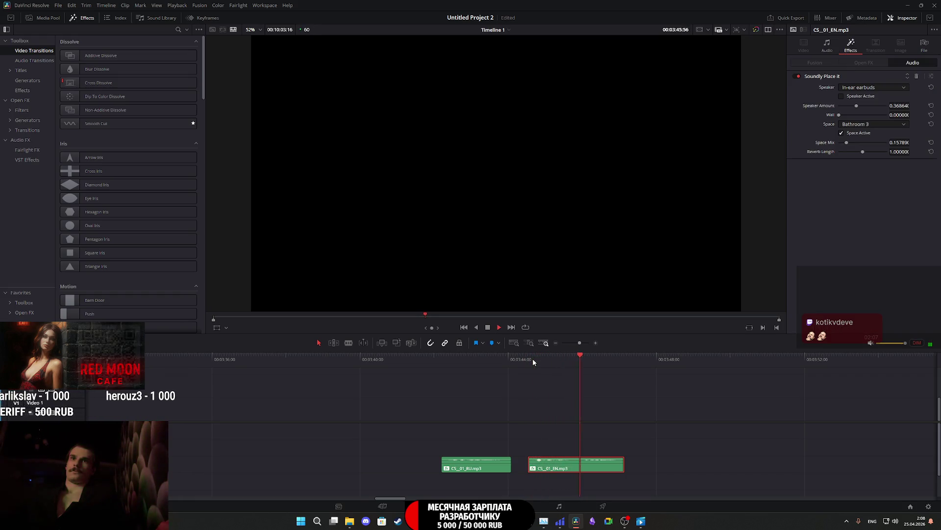
pyautogui.click(533, 359)
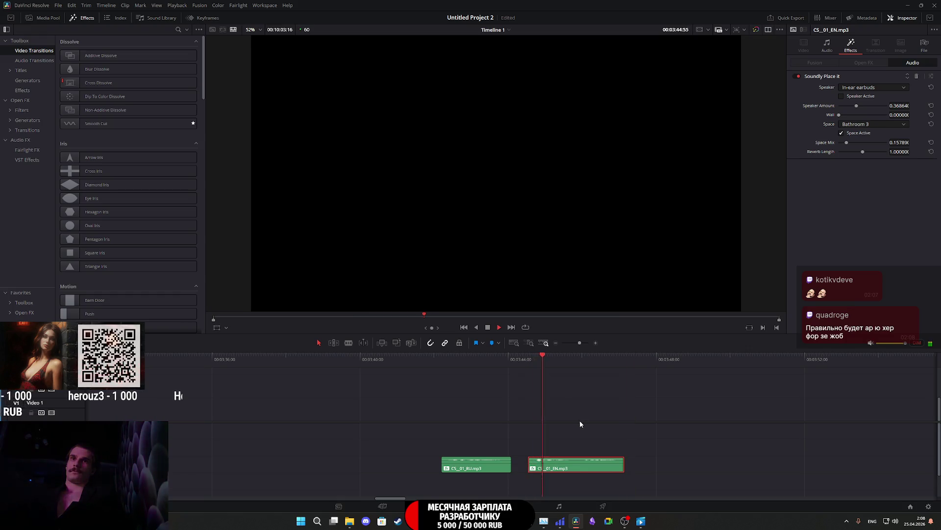
pyautogui.press('space')
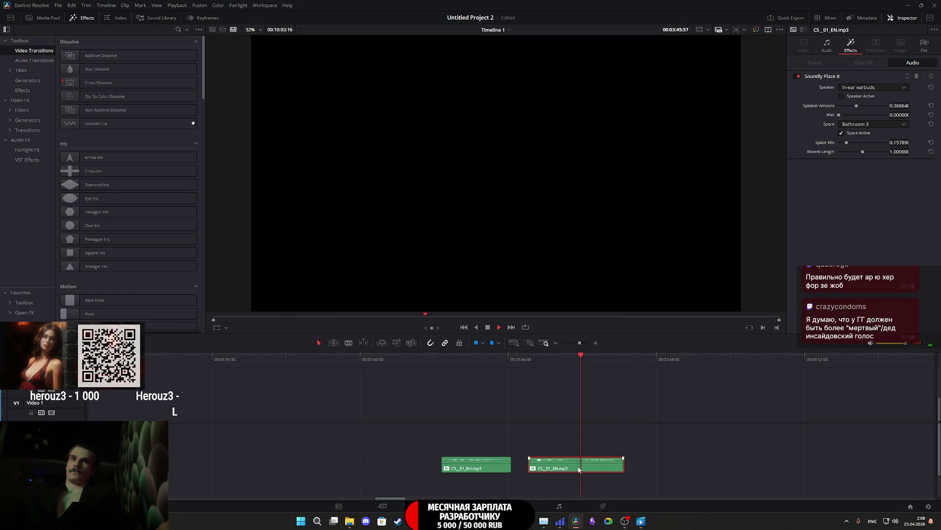
pyautogui.click(537, 359)
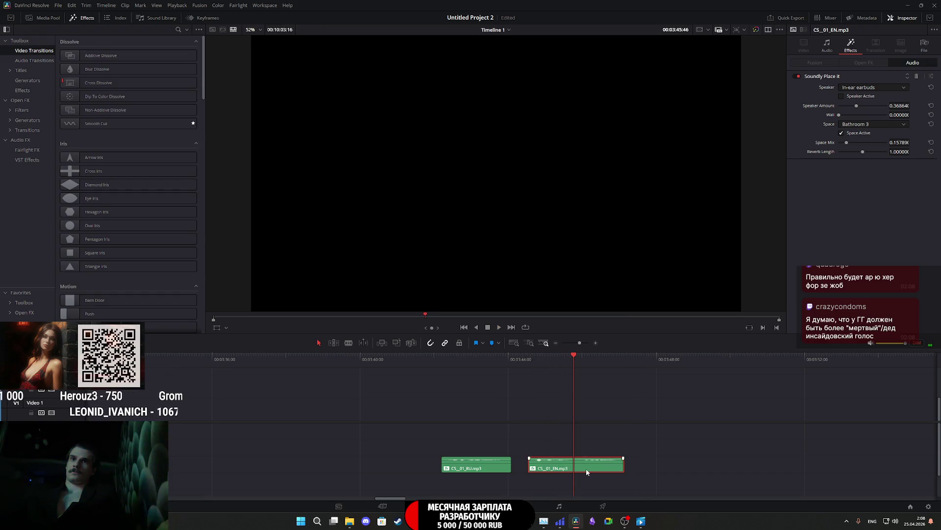
# Step: Delete the split second EN piece and extend the first EN clip into one continuous line
pyautogui.moveTo(576, 468); pyautogui.dragTo(588, 464)
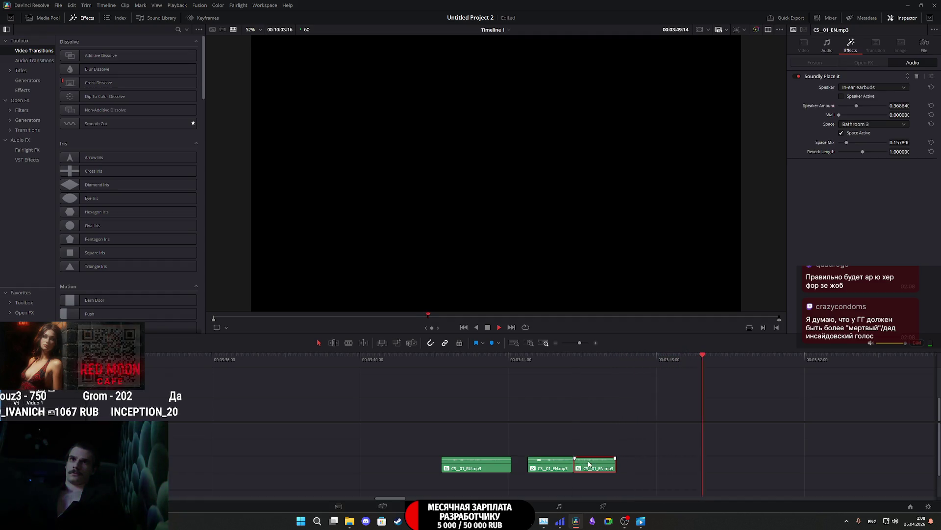
pyautogui.click(556, 361)
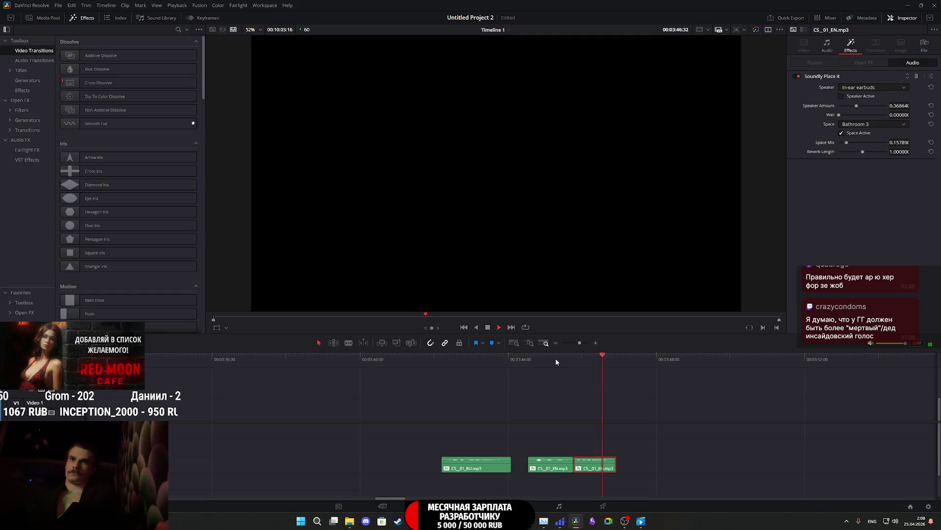
pyautogui.click(528, 363)
pyautogui.press('space')
pyautogui.press('space')
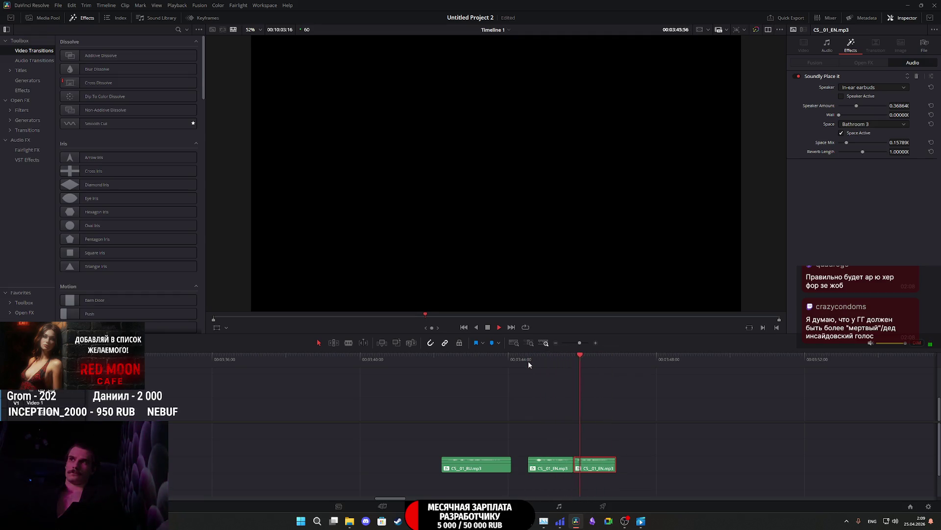
pyautogui.click(528, 361)
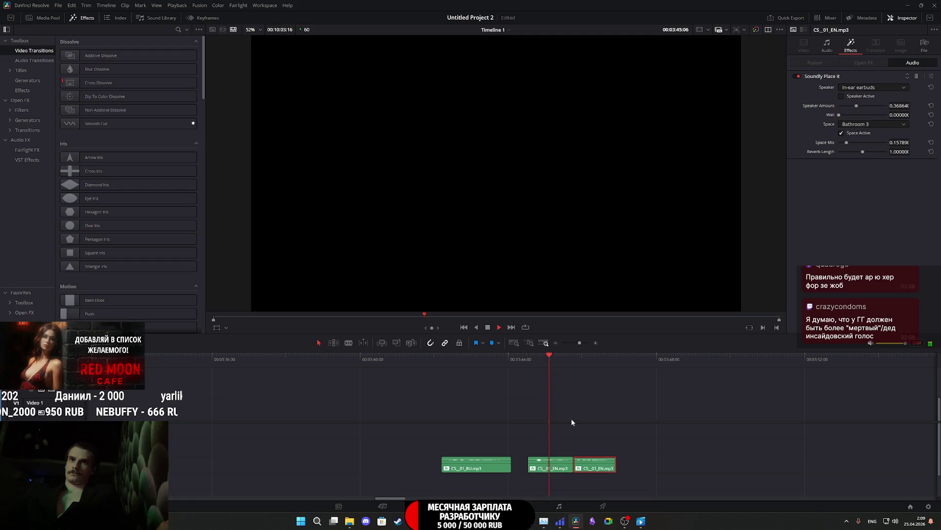
pyautogui.press('Delete')
pyautogui.moveTo(573, 466); pyautogui.dragTo(623, 465)
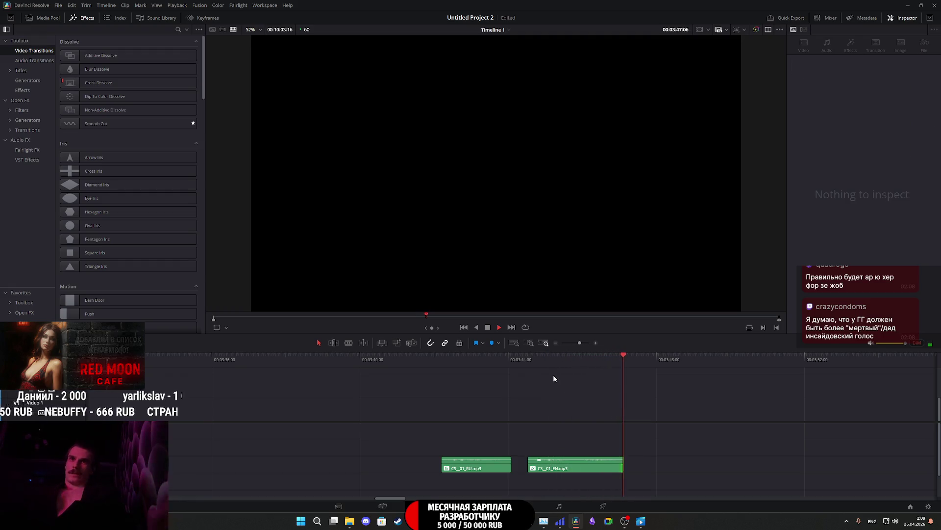
pyautogui.click(529, 367)
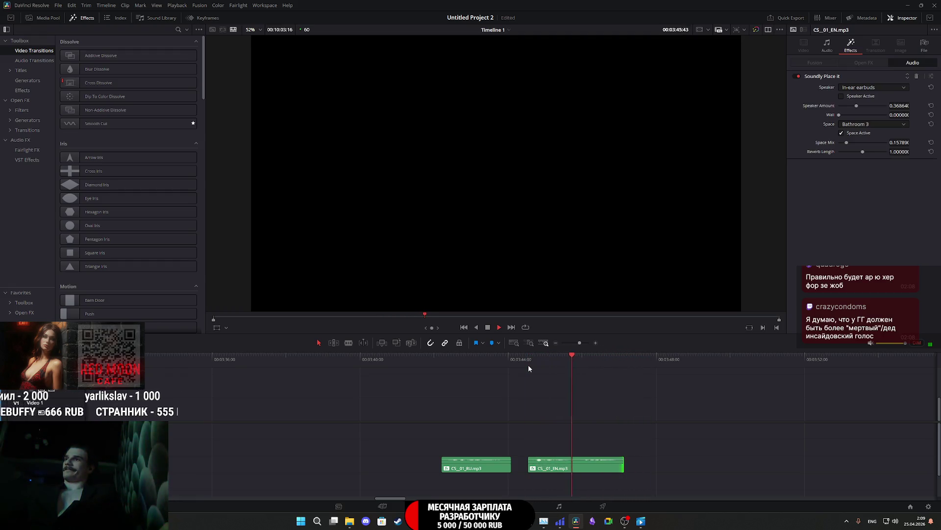
pyautogui.press('space')
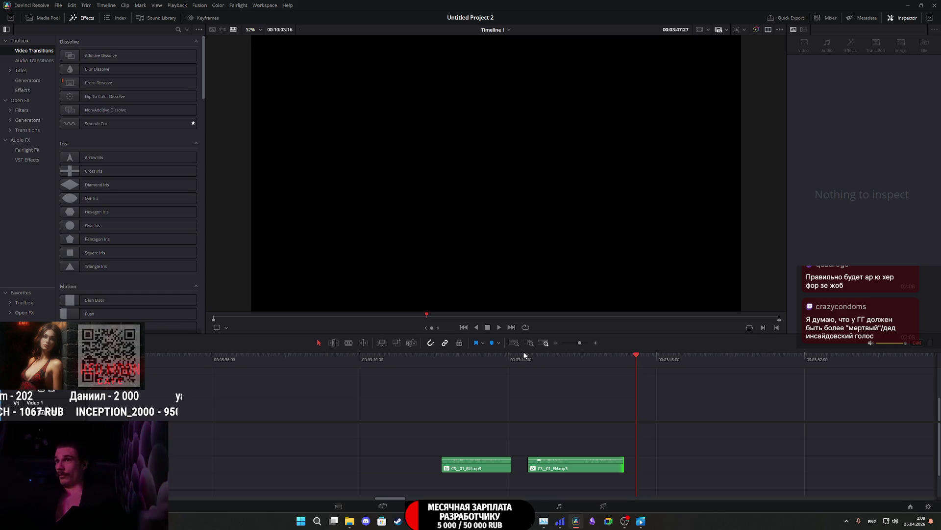
# Step: Mark the CS_01_RU clip as the In/Out render range and go to the Deliver page
pyautogui.click(437, 363)
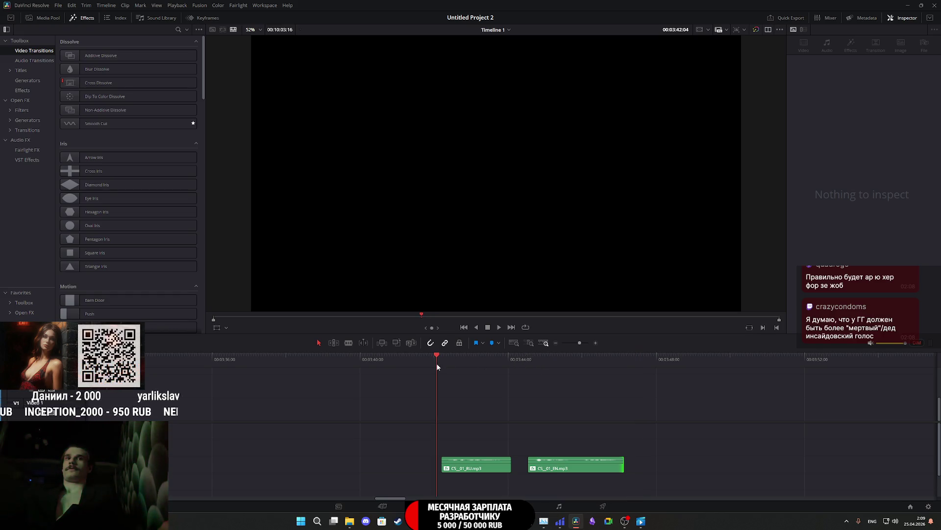
pyautogui.press('space')
pyautogui.press('x')
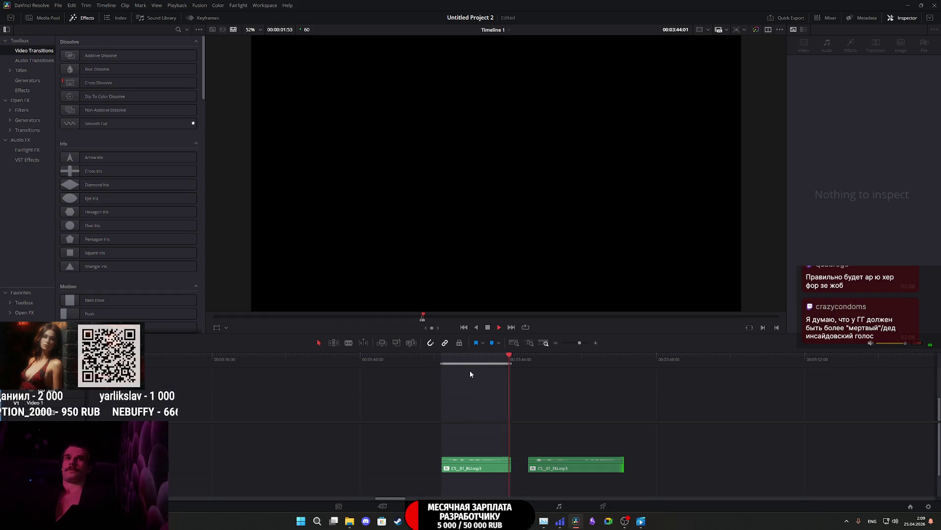
pyautogui.press('space')
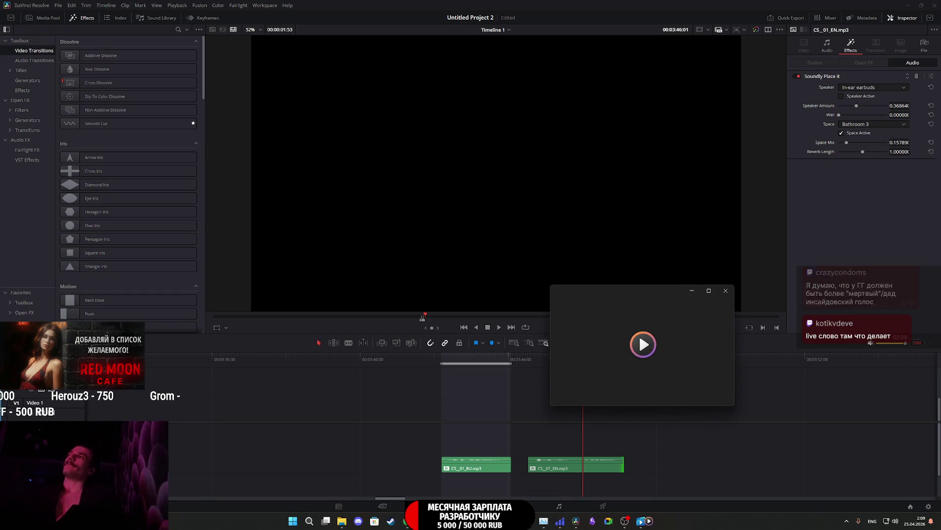
pyautogui.click(726, 292)
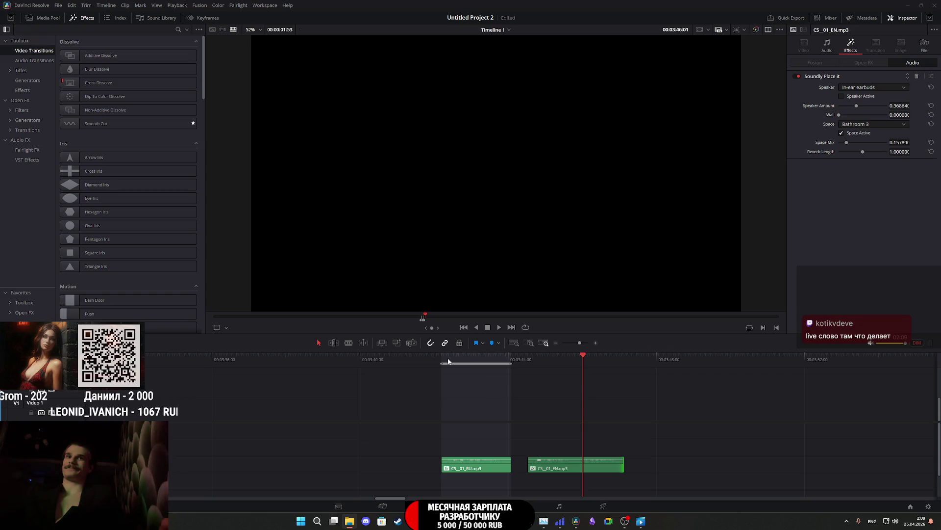
pyautogui.moveTo(448, 361); pyautogui.dragTo(484, 361)
pyautogui.click(478, 464)
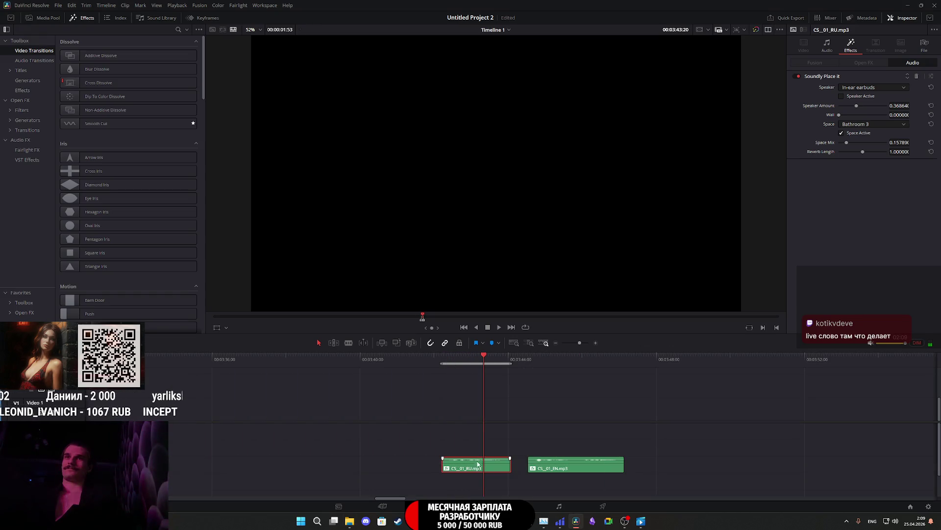
pyautogui.click(602, 505)
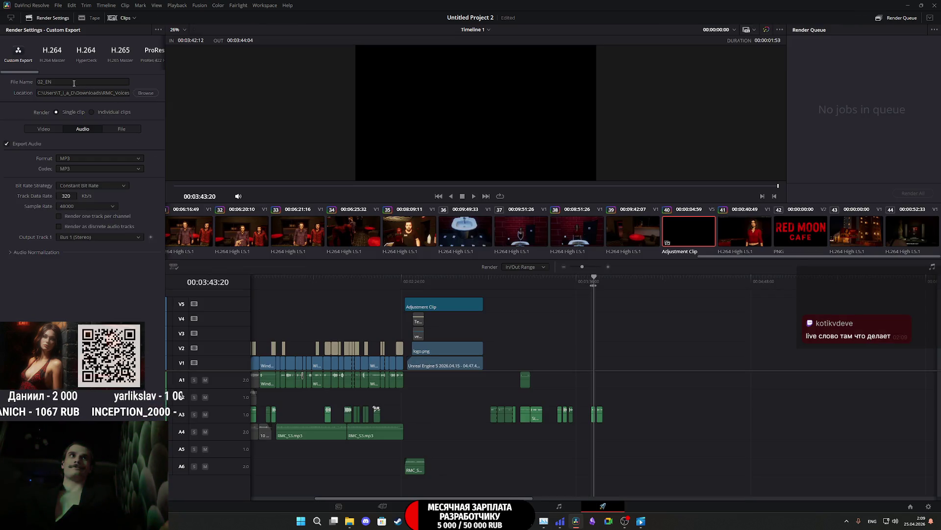
# Step: Rename the output to 01_EN, mark the EN clip range, and add it to the render queue
pyautogui.click(45, 82)
pyautogui.press('BackSpace')
pyautogui.write('1')
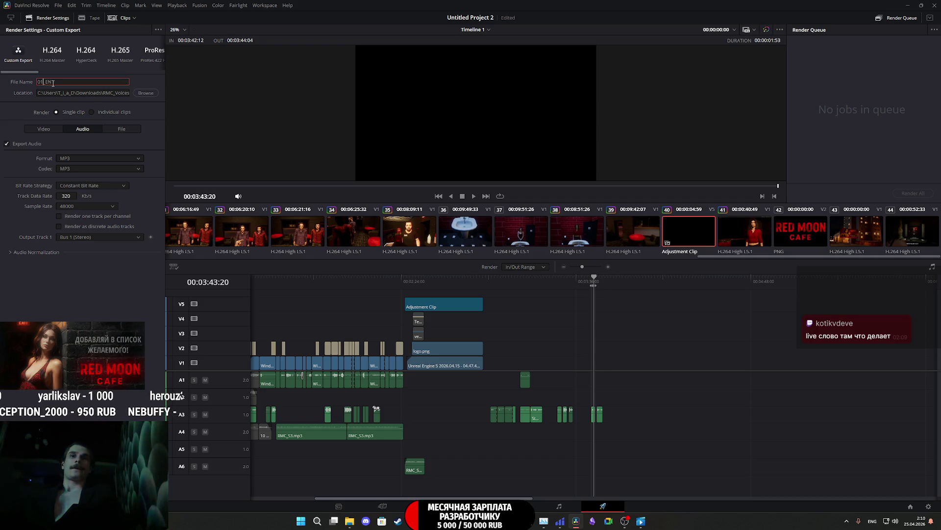
pyautogui.scroll(3, 637, 353)
pyautogui.click(610, 282)
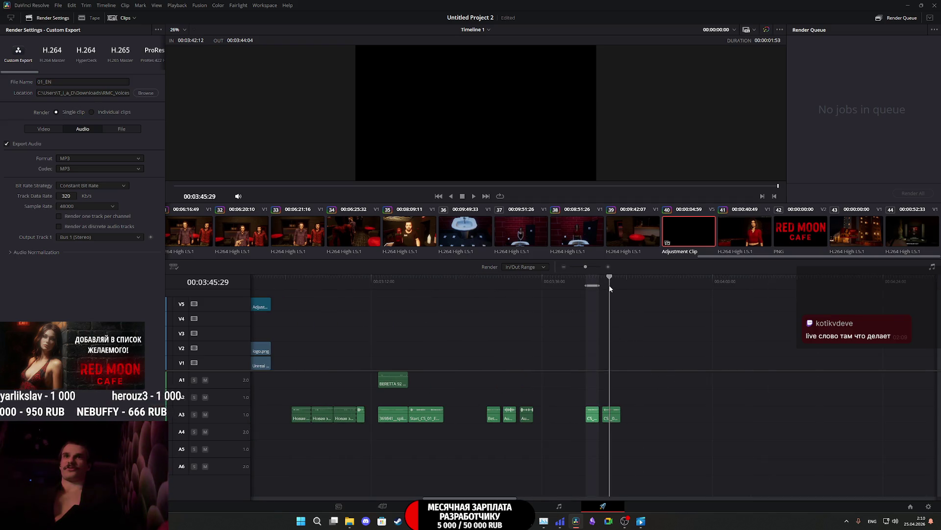
pyautogui.press('x')
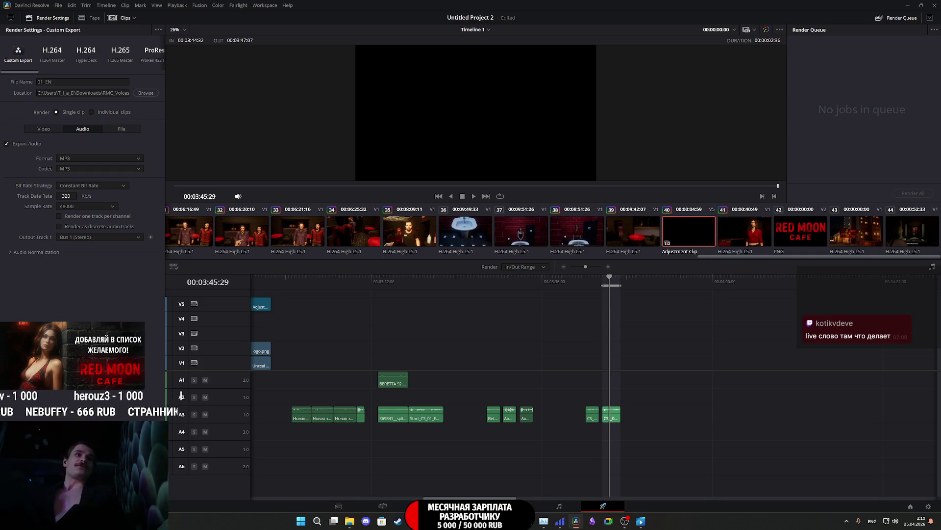
pyautogui.scroll(4, 652, 398)
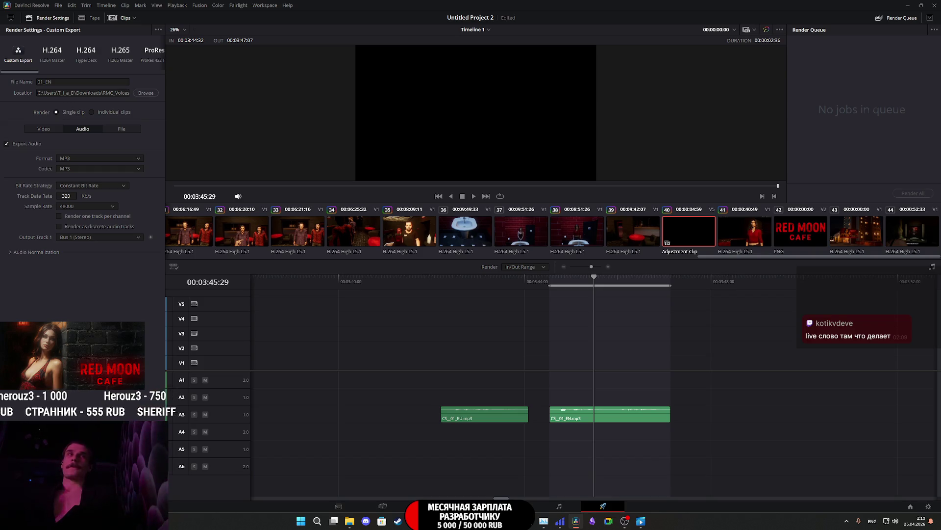
pyautogui.click(123, 490)
# Step: Queue 01_RU from the RU clip range, render both jobs, and clear the finished queue
pyautogui.click(471, 278)
pyautogui.press('x')
pyautogui.click(77, 80)
pyautogui.write('RU')
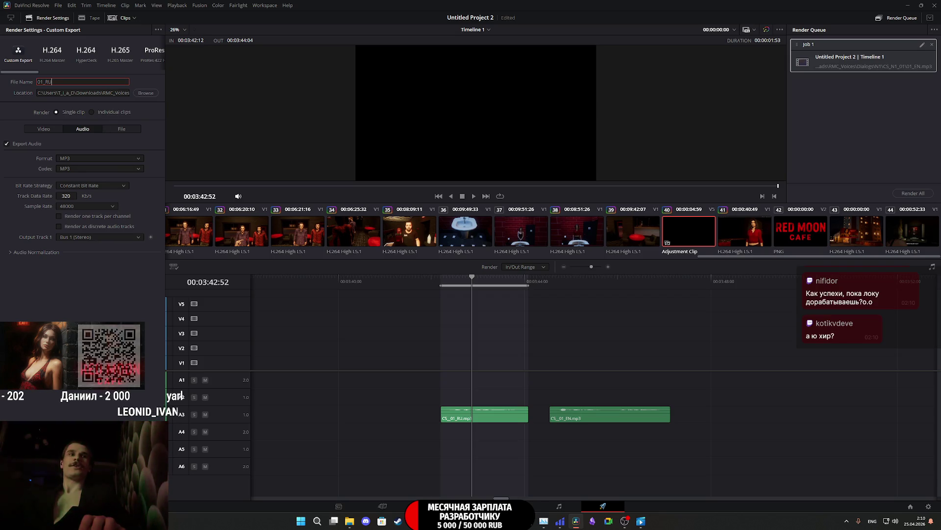
pyautogui.press('Return')
pyautogui.click(129, 490)
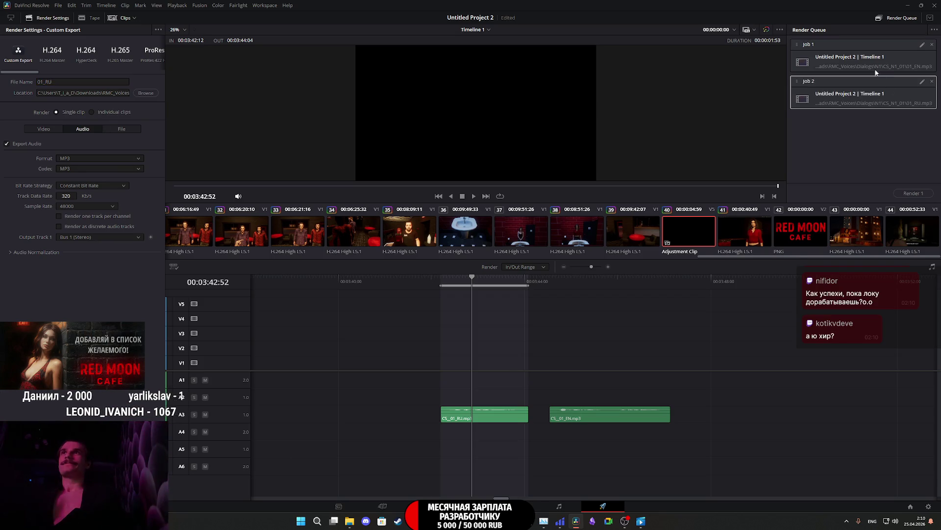
pyautogui.click(904, 194)
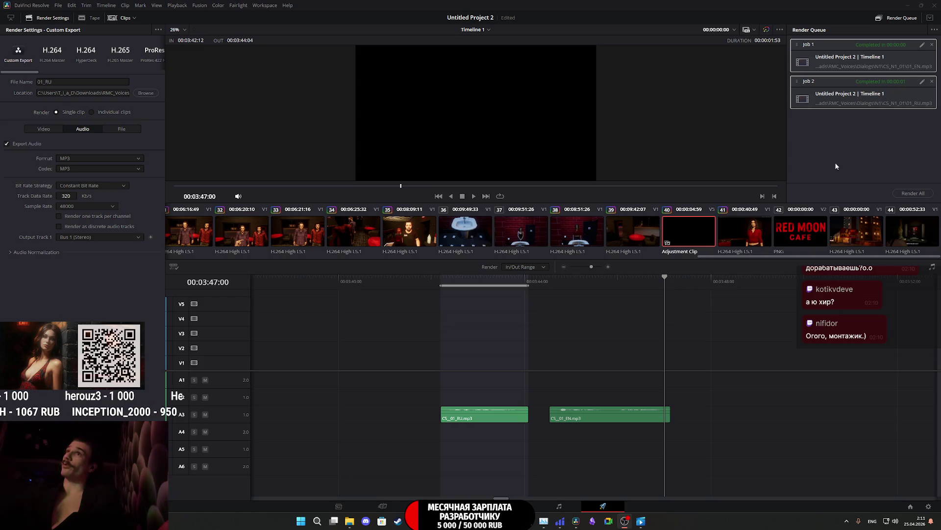
pyautogui.click(933, 45)
pyautogui.click(932, 45)
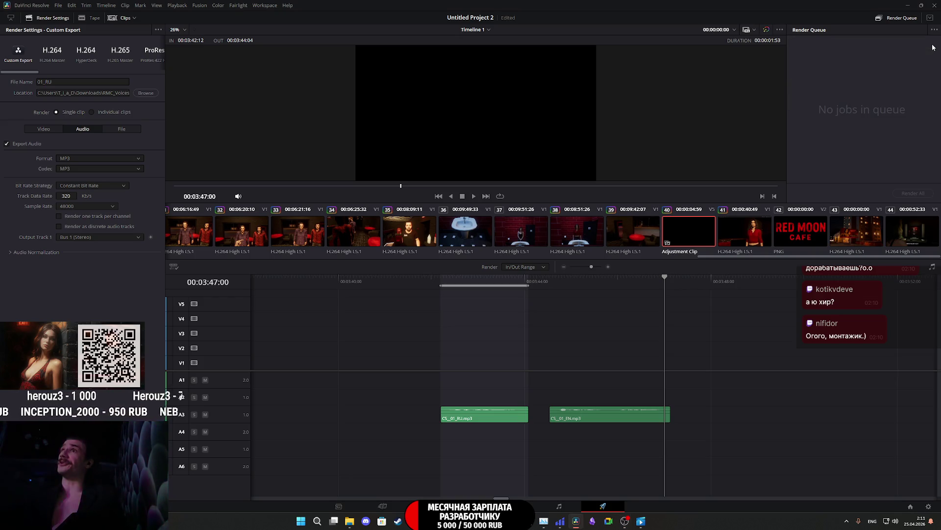
pyautogui.click(907, 5)
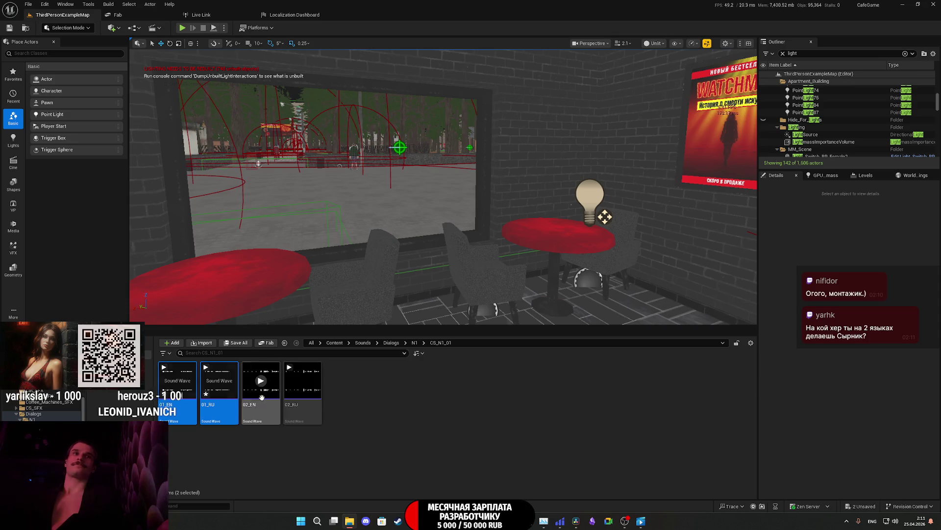
# Step: Delete the old 01_EN and 01_RU sound waves from the CS_N1_01 folder
pyautogui.click(272, 405)
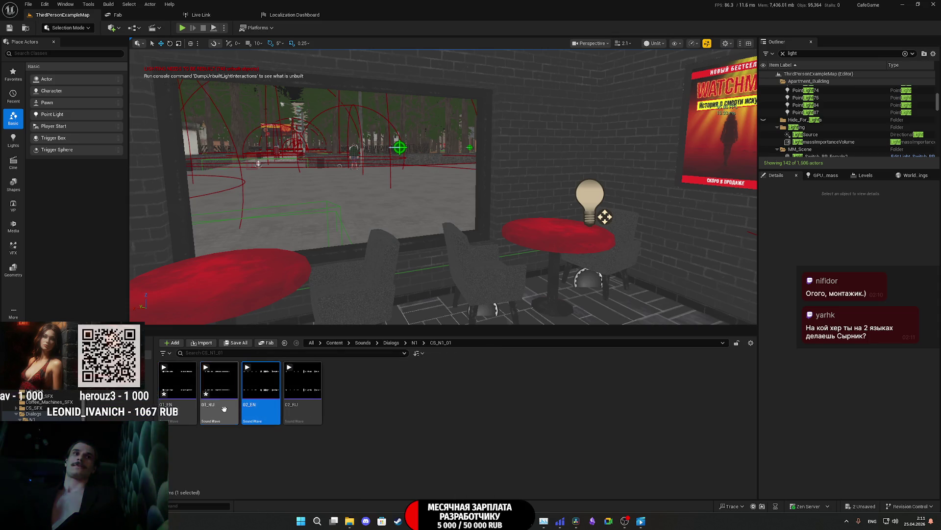
pyautogui.click(219, 387)
pyautogui.keyDown('ctrl'); pyautogui.click(177, 387); pyautogui.keyUp('ctrl')
pyautogui.press('Delete')
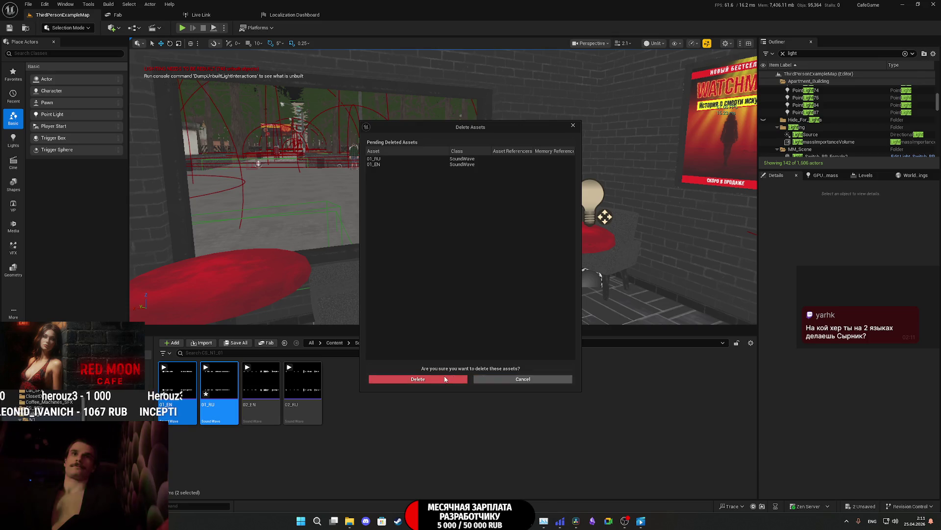
pyautogui.click(430, 379)
# Step: Import the new 01_EN and 01_RU files using 02_RU as template, preview, and save all
pyautogui.moveTo(254, 400); pyautogui.dragTo(164, 387)
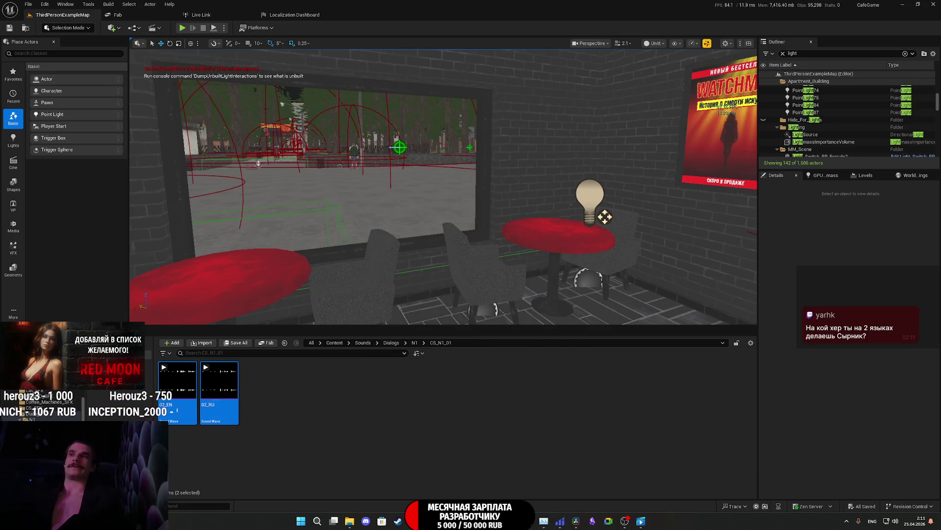
pyautogui.click(214, 398)
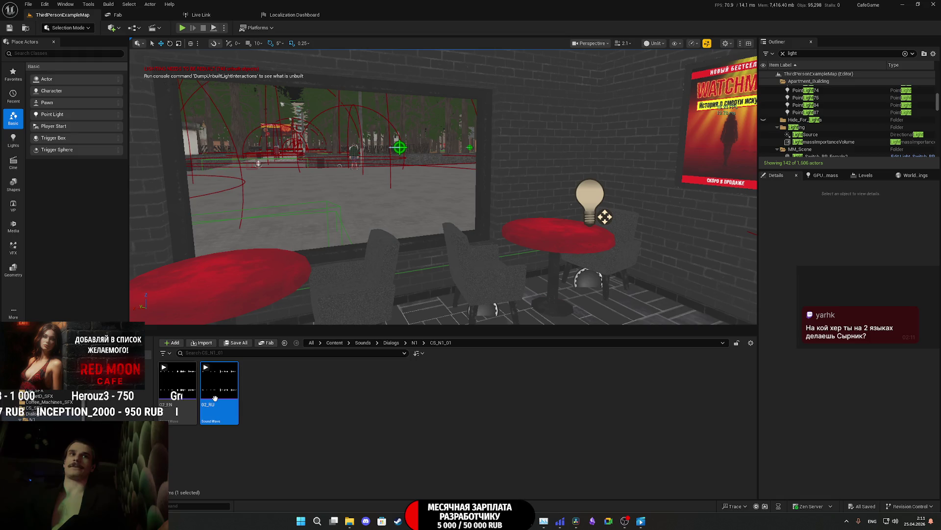
pyautogui.moveTo(474, 410); pyautogui.dragTo(422, 407)
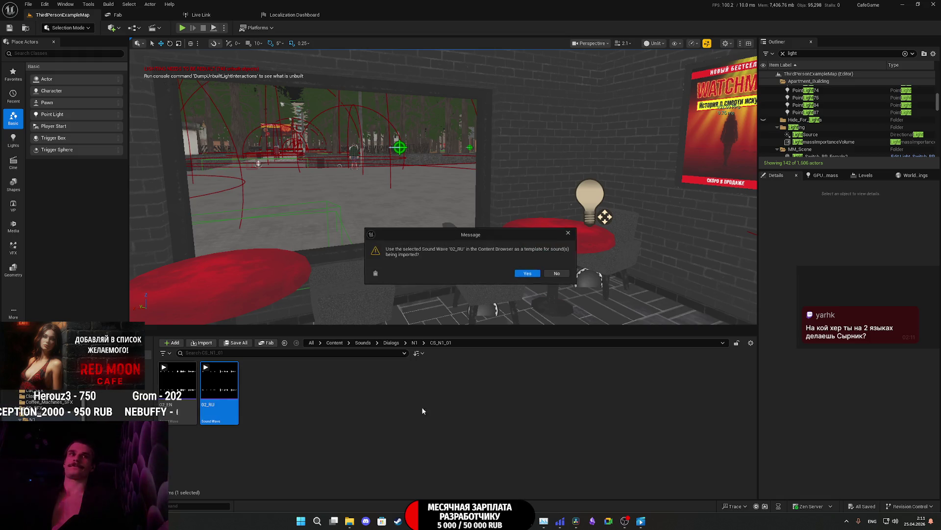
pyautogui.click(527, 272)
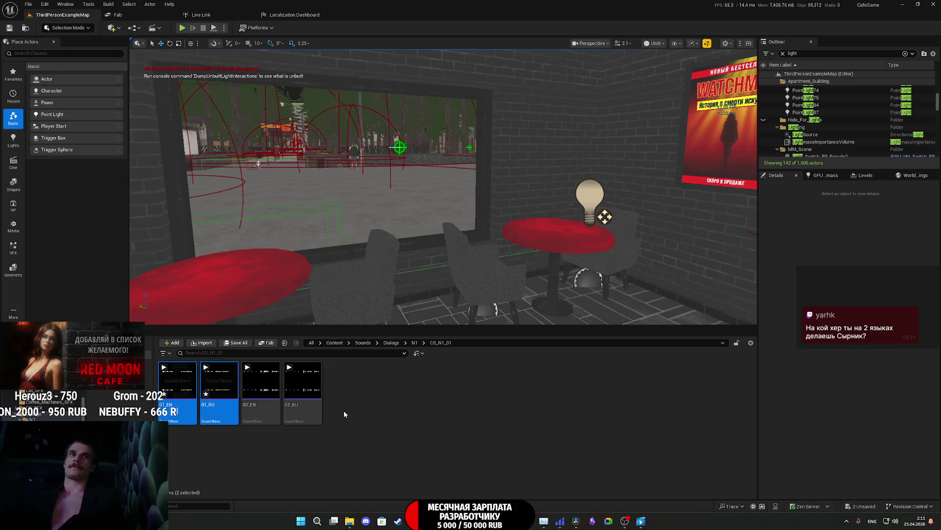
pyautogui.click(206, 367)
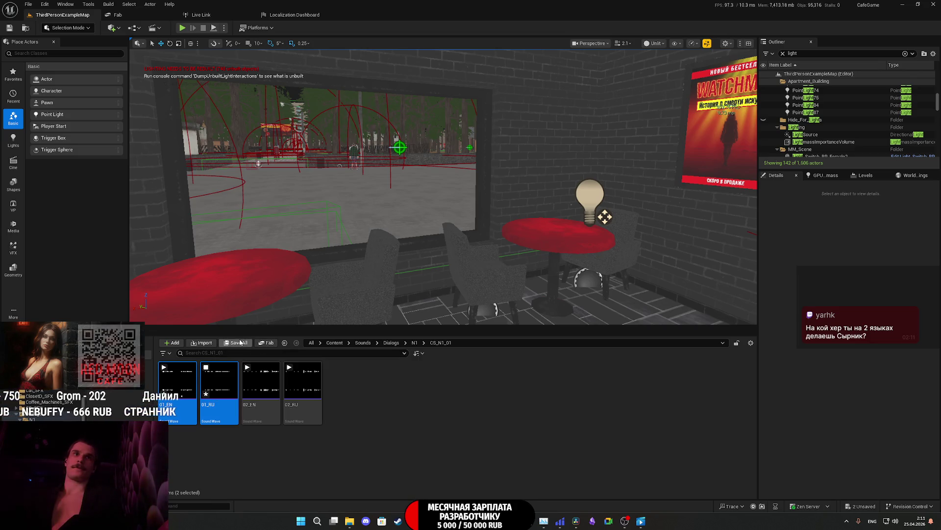
pyautogui.click(236, 342)
pyautogui.click(536, 342)
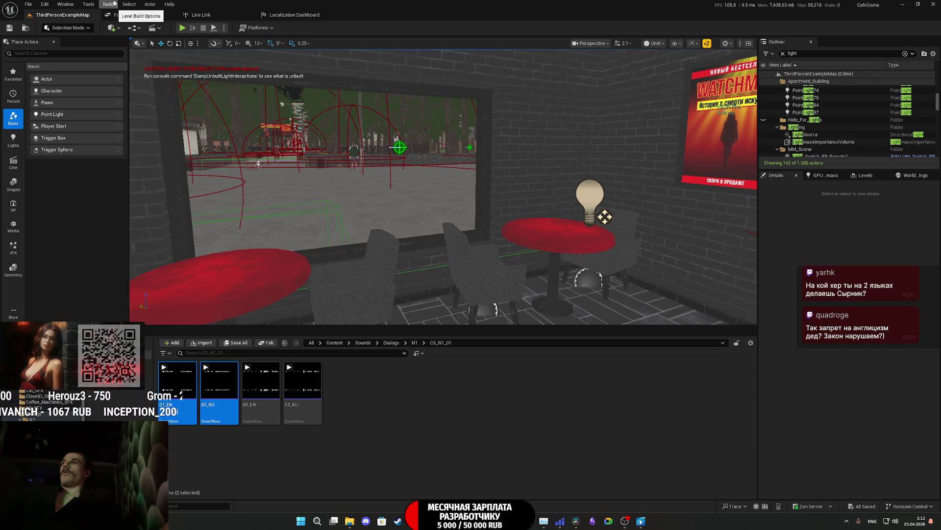
pyautogui.click(152, 28)
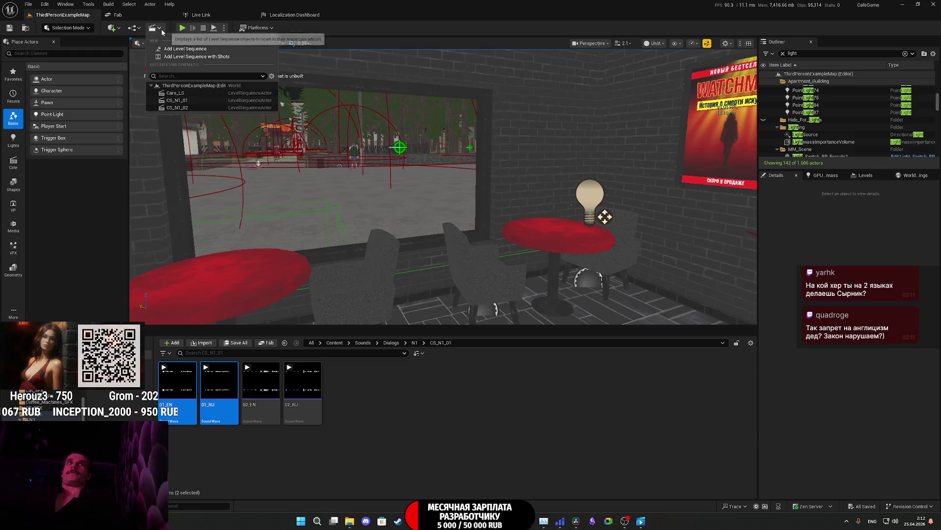
# Step: Open CS_N1_01, view through its cameras, and scrub the shots past frames 0057 and 0210 to the bedroom
pyautogui.click(190, 102)
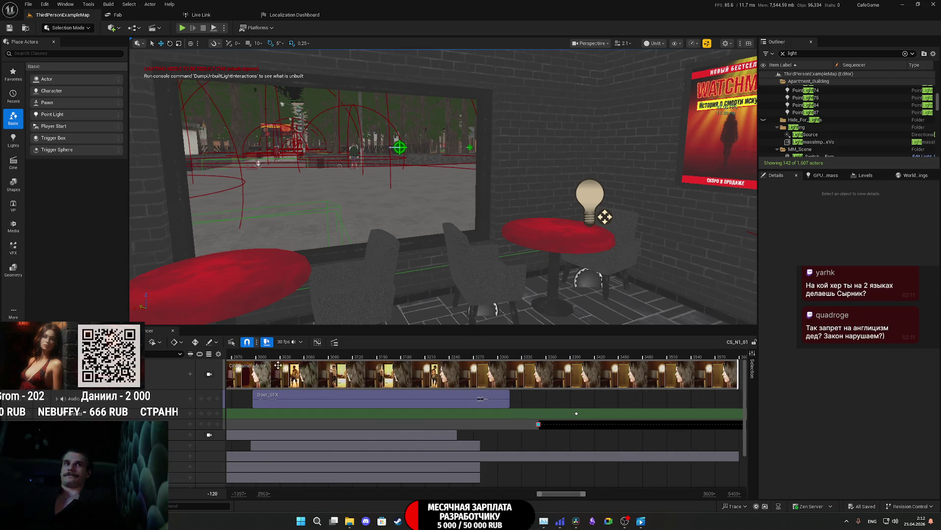
pyautogui.moveTo(250, 356); pyautogui.dragTo(230, 358)
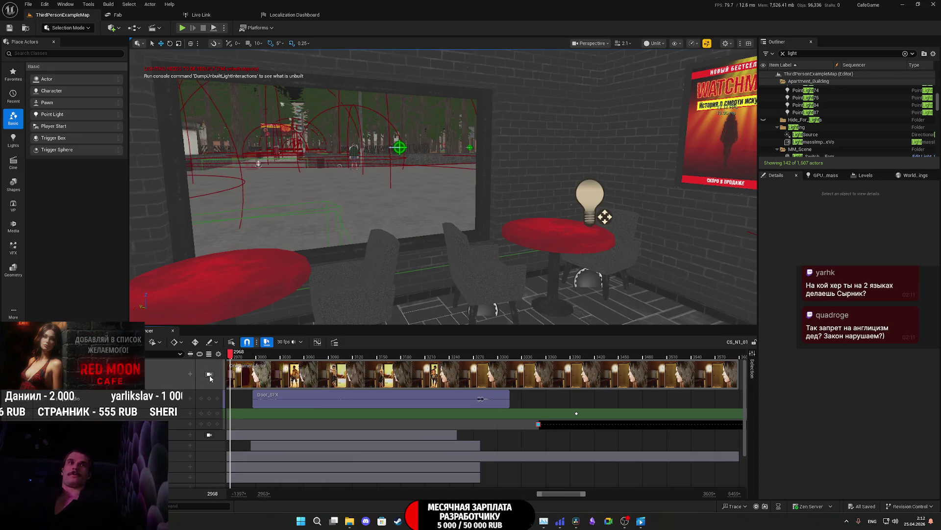
pyautogui.click(209, 376)
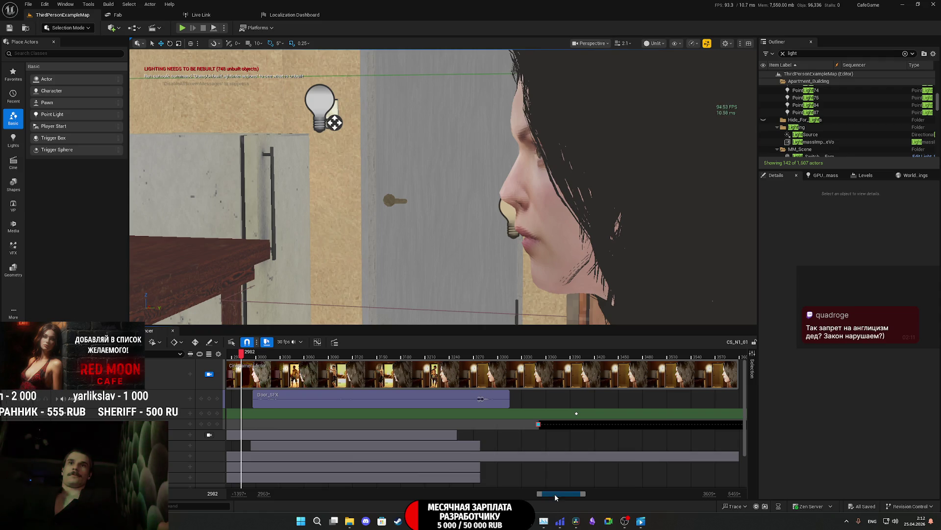
pyautogui.moveTo(554, 493)
pyautogui.mouseDown()
pyautogui.moveTo(351, 481)
pyautogui.moveTo(372, 488)
pyautogui.mouseUp()
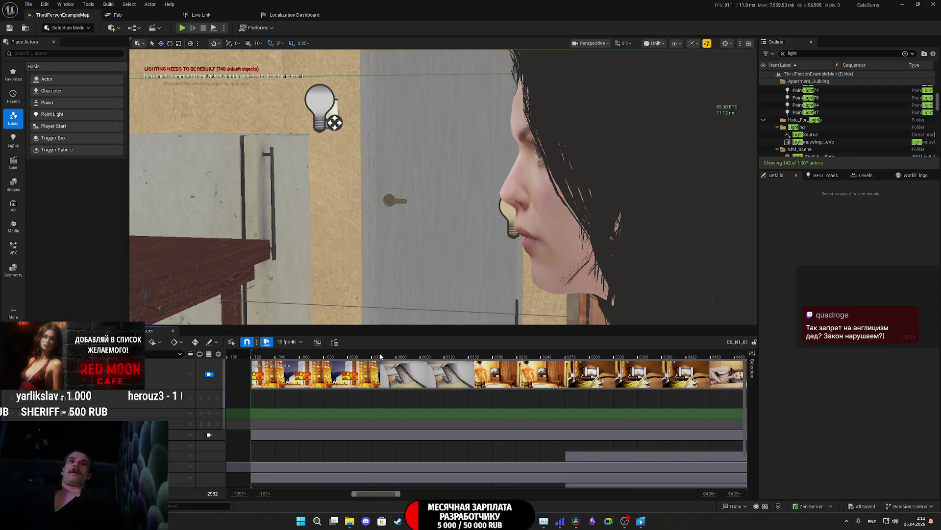
pyautogui.moveTo(385, 357); pyautogui.dragTo(394, 357)
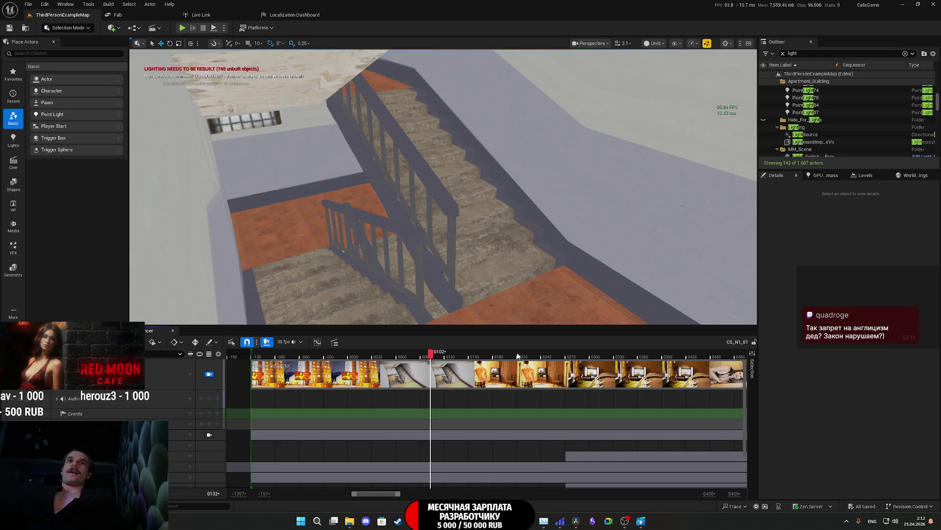
pyautogui.click(518, 354)
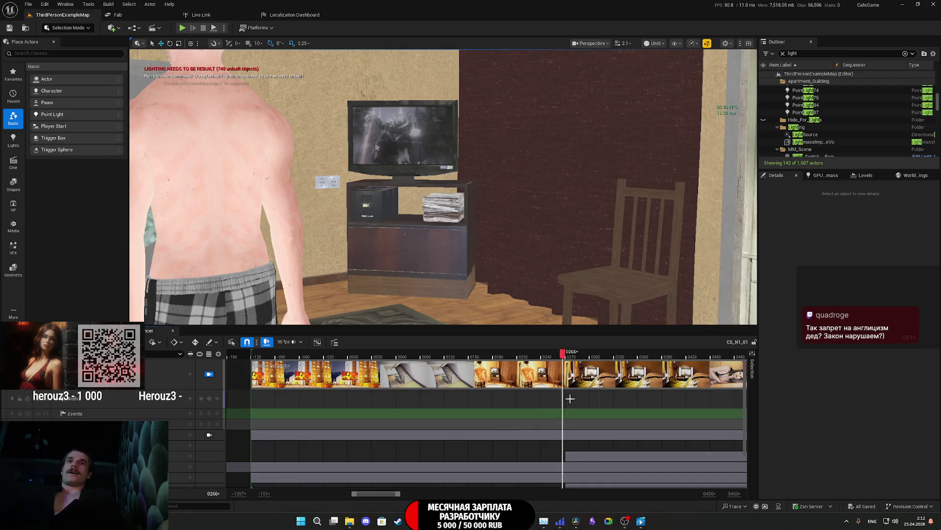
pyautogui.scroll(-3, 570, 399)
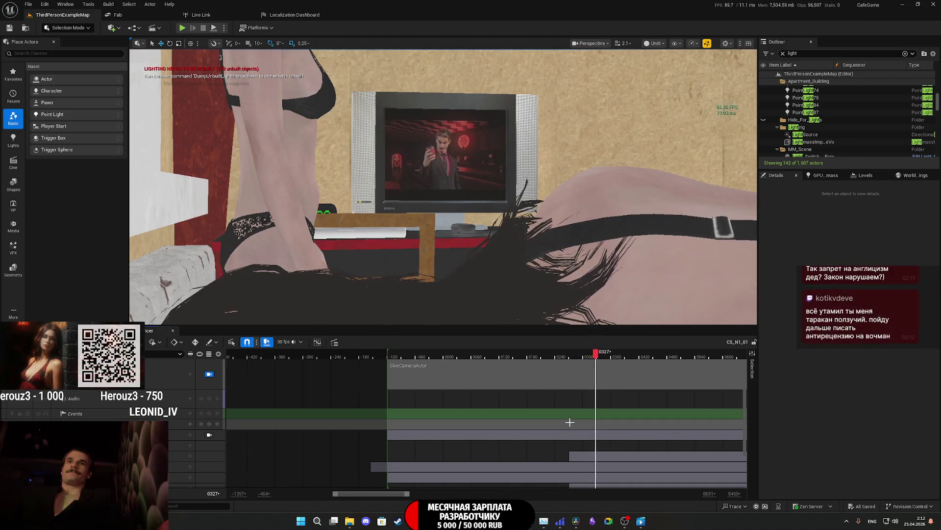
pyautogui.moveTo(381, 493); pyautogui.dragTo(416, 493)
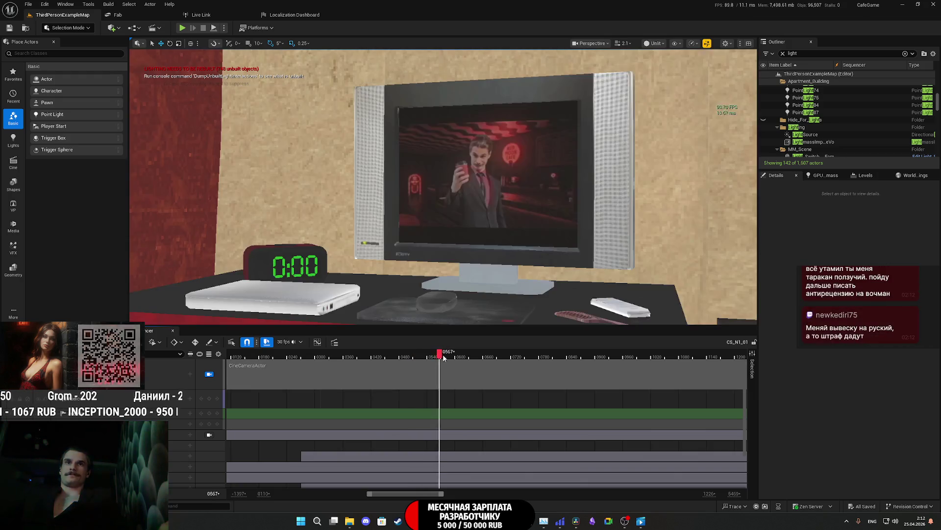
pyautogui.press('space')
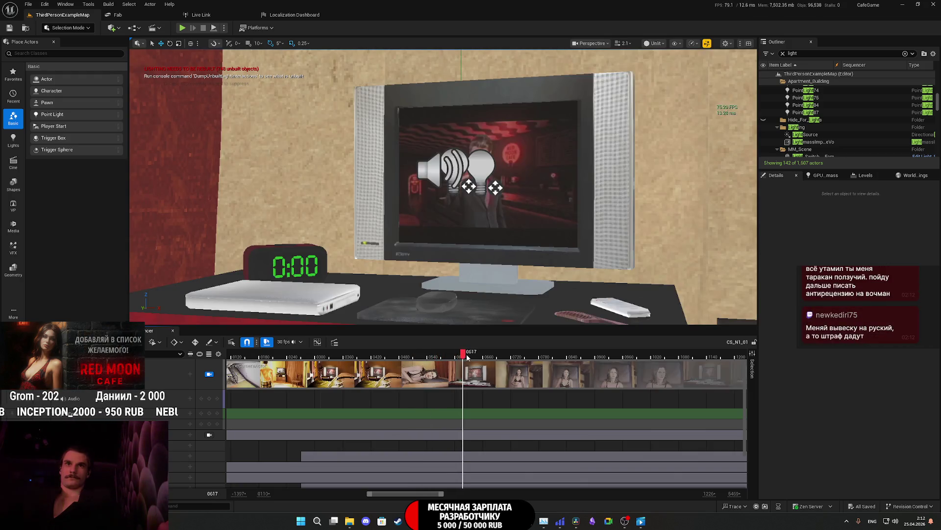
pyautogui.moveTo(467, 357)
pyautogui.mouseDown()
pyautogui.moveTo(456, 357)
pyautogui.moveTo(497, 357)
pyautogui.moveTo(464, 359)
pyautogui.moveTo(489, 364)
pyautogui.mouseUp()
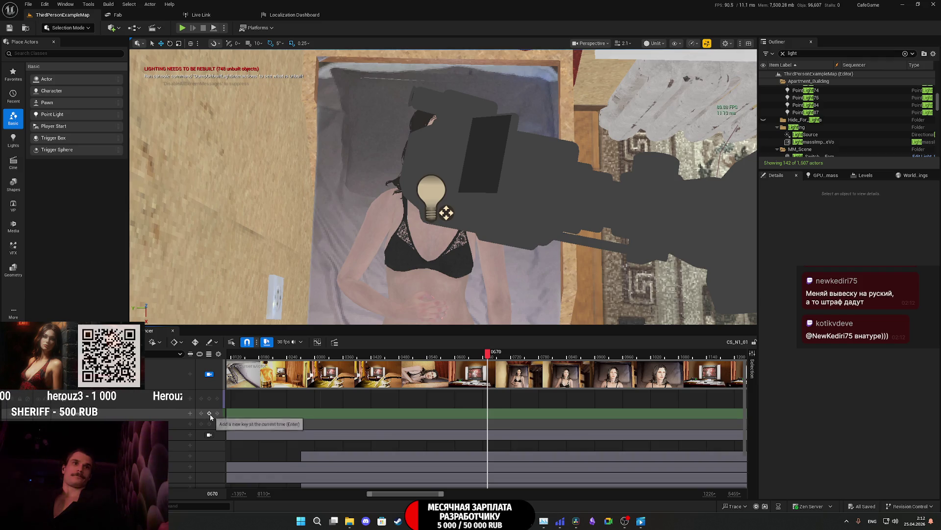
# Step: Add an event key at frame 0670 on the Events track and look over its endpoint options
pyautogui.click(210, 413)
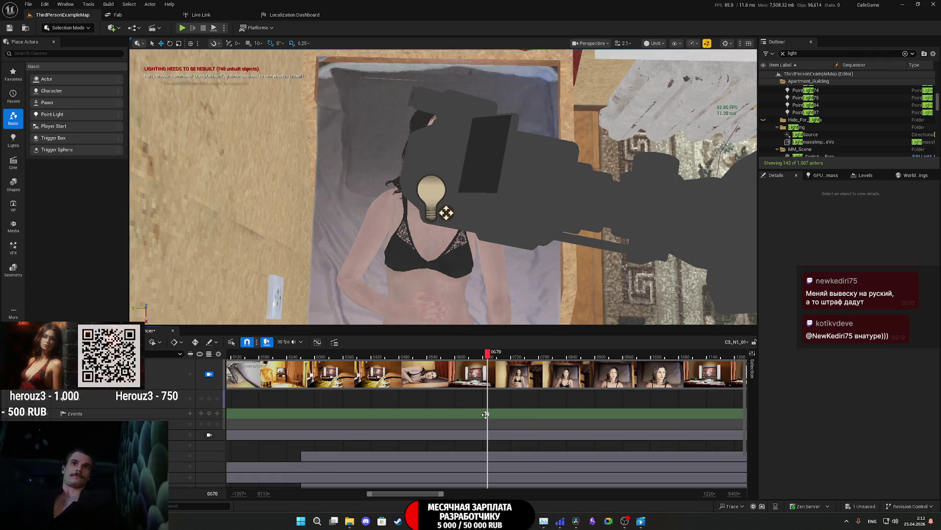
pyautogui.rightClick(501, 412)
pyautogui.moveTo(530, 421)
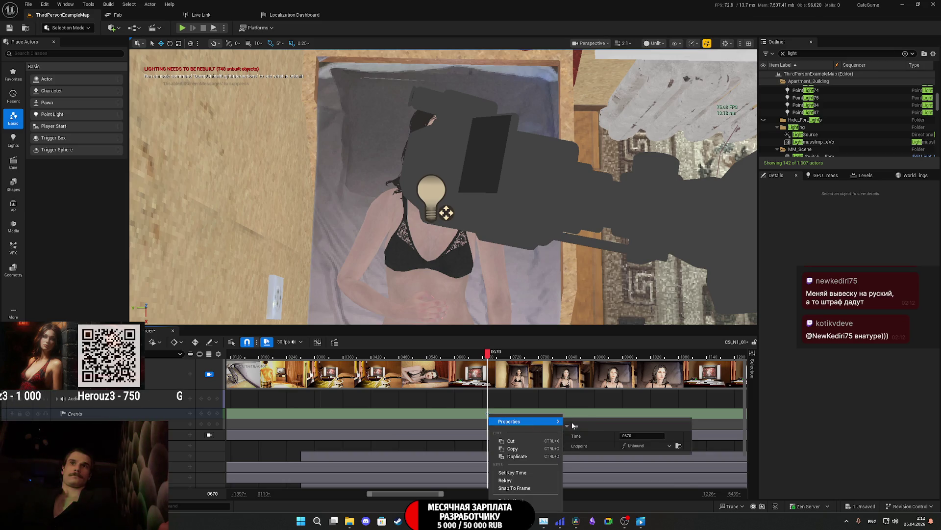
pyautogui.click(639, 445)
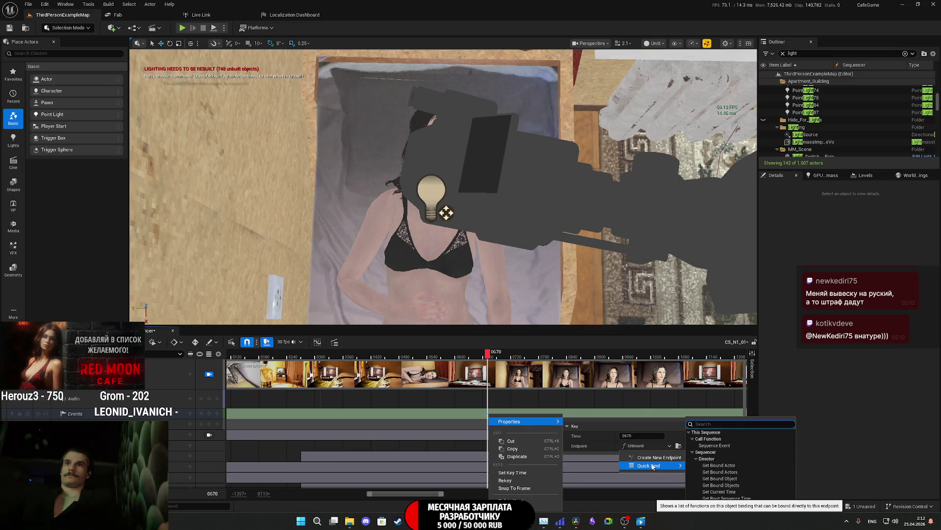
pyautogui.click(599, 444)
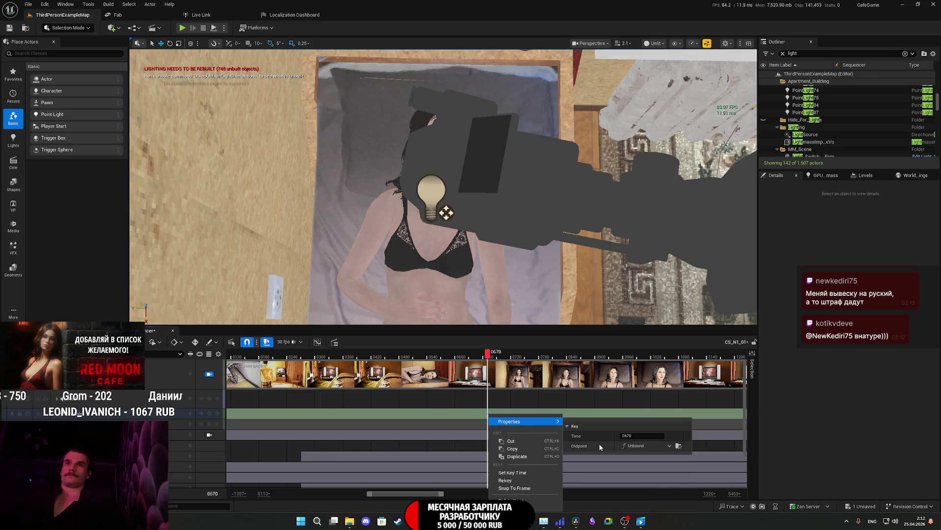
pyautogui.click(493, 415)
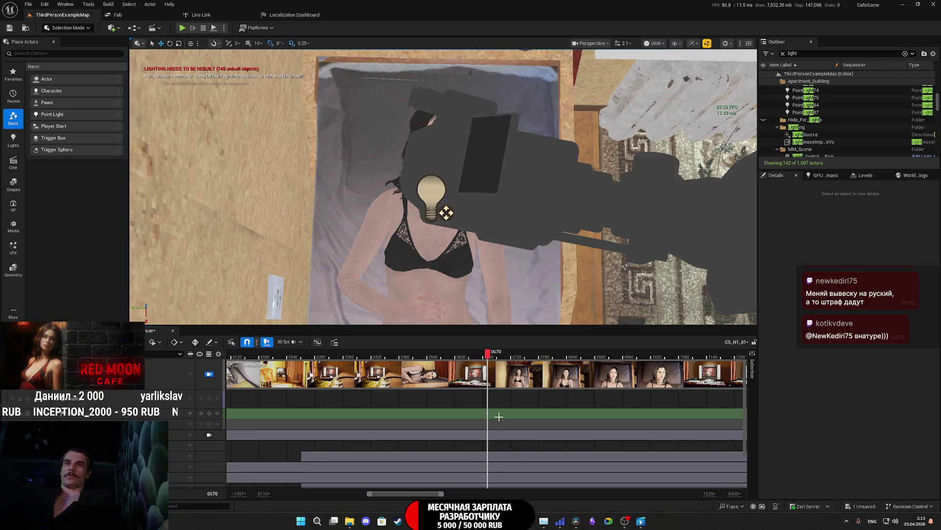
pyautogui.keyDown('ctrl'); pyautogui.scroll(-3, 533, 418); pyautogui.keyUp('ctrl')
pyautogui.keyDown('ctrl'); pyautogui.scroll(-3, 533, 418); pyautogui.keyUp('ctrl')
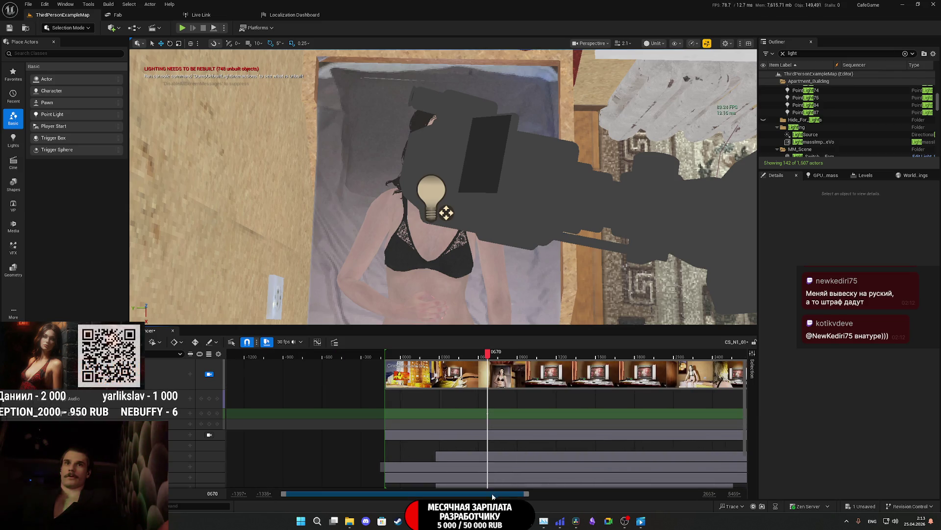
pyautogui.moveTo(499, 494); pyautogui.dragTo(557, 494)
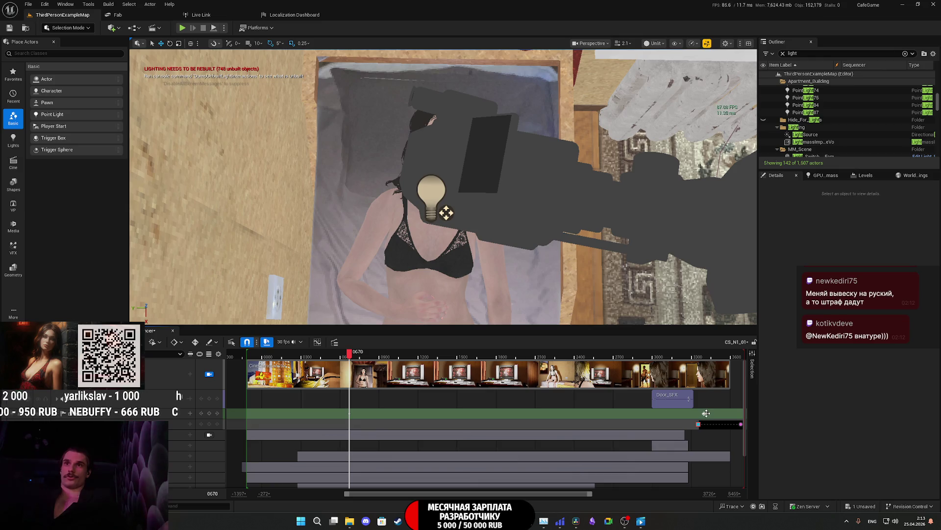
# Step: Inspect the existing event key at 3398 for its endpoint and payload
pyautogui.click(704, 413)
pyautogui.rightClick(704, 413)
pyautogui.moveTo(726, 423)
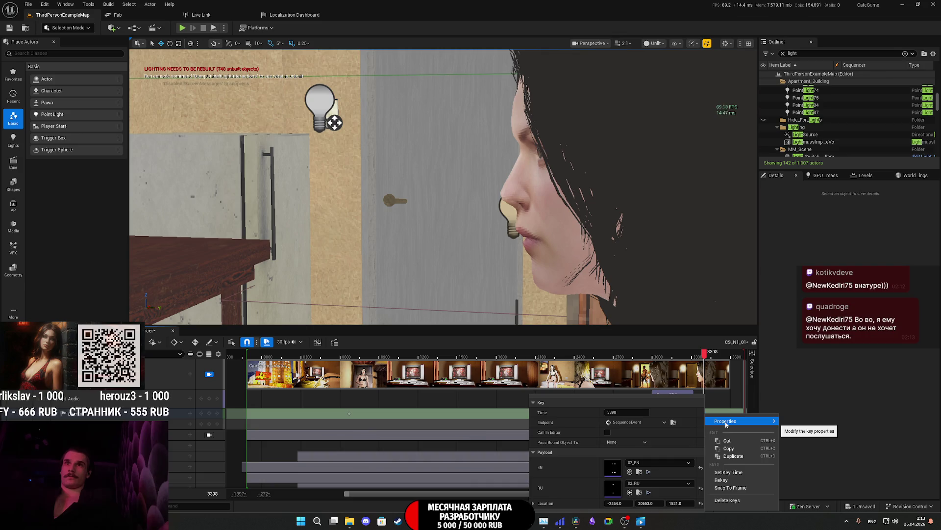
pyautogui.click(415, 414)
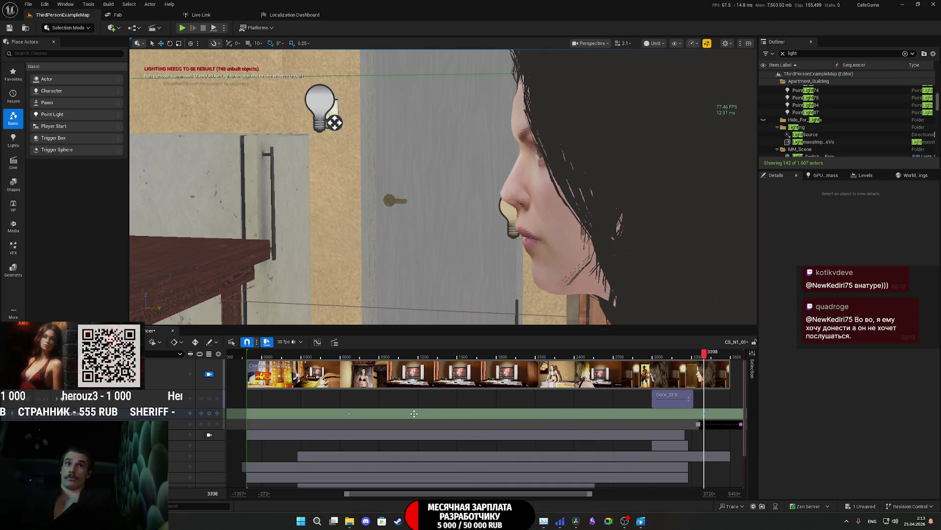
# Step: Quick Bind the new 0670 key's endpoint to Sequence Event and save
pyautogui.click(349, 412)
pyautogui.rightClick(349, 413)
pyautogui.moveTo(372, 421)
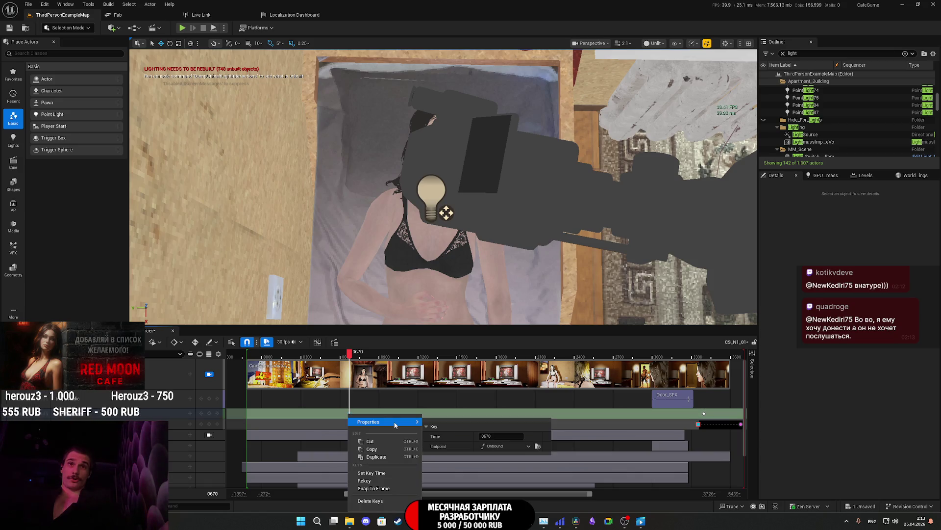
pyautogui.click(516, 447)
pyautogui.moveTo(518, 466)
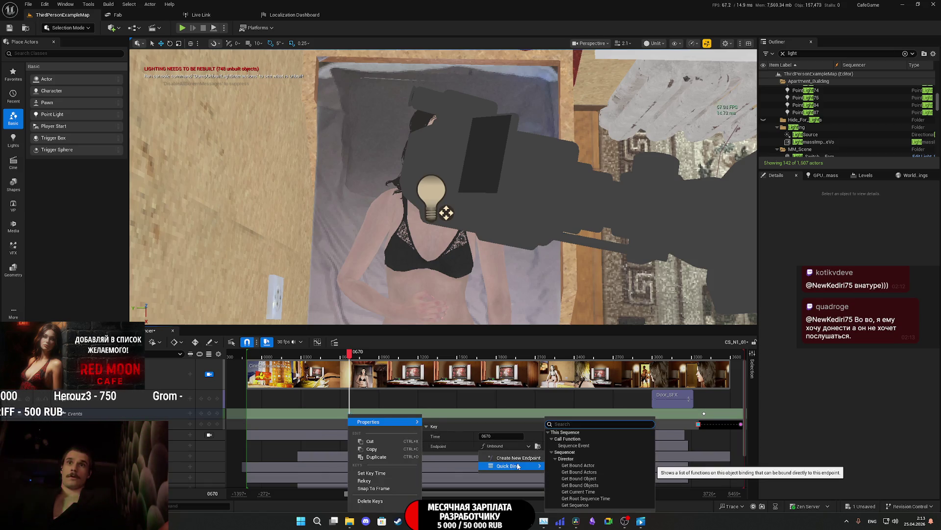
pyautogui.click(575, 447)
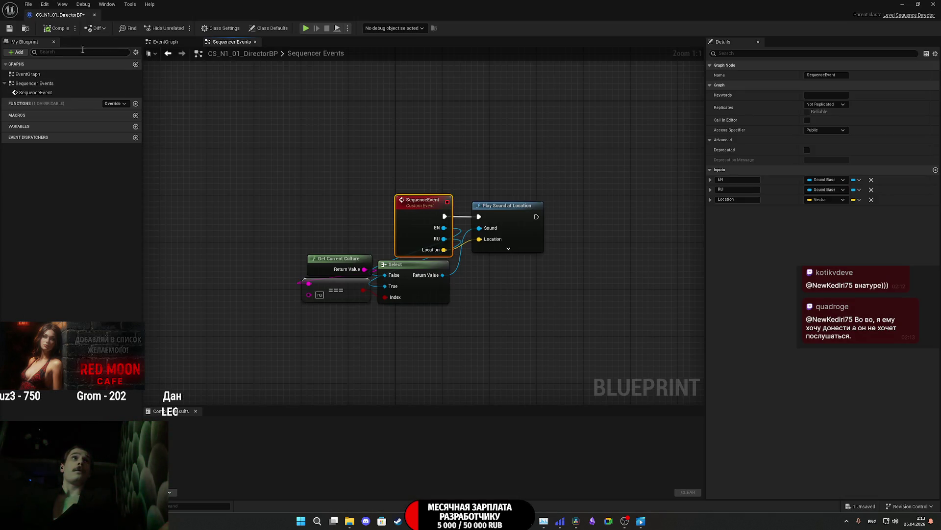
pyautogui.click(9, 28)
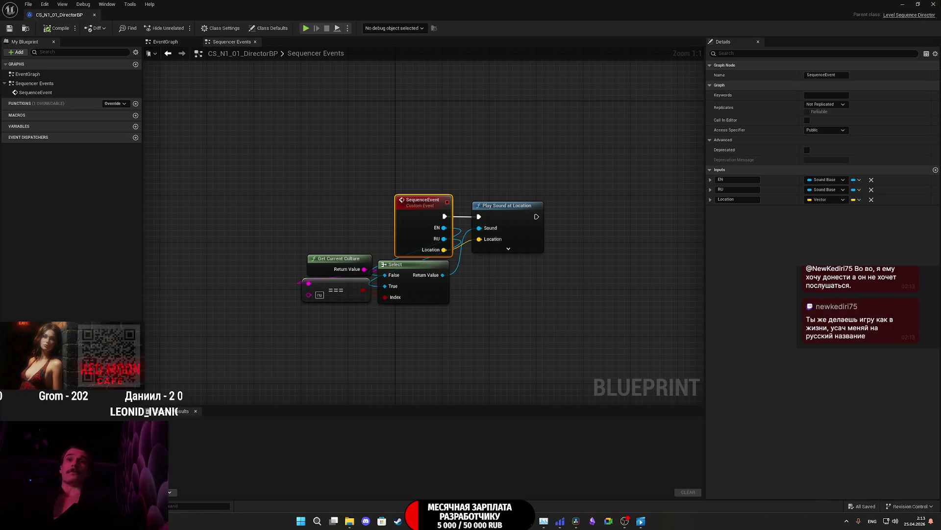
# Step: Compare the new key's endpoint and payload with the key at 3398
pyautogui.hotkey('alt', 'Tab')
pyautogui.click(393, 416)
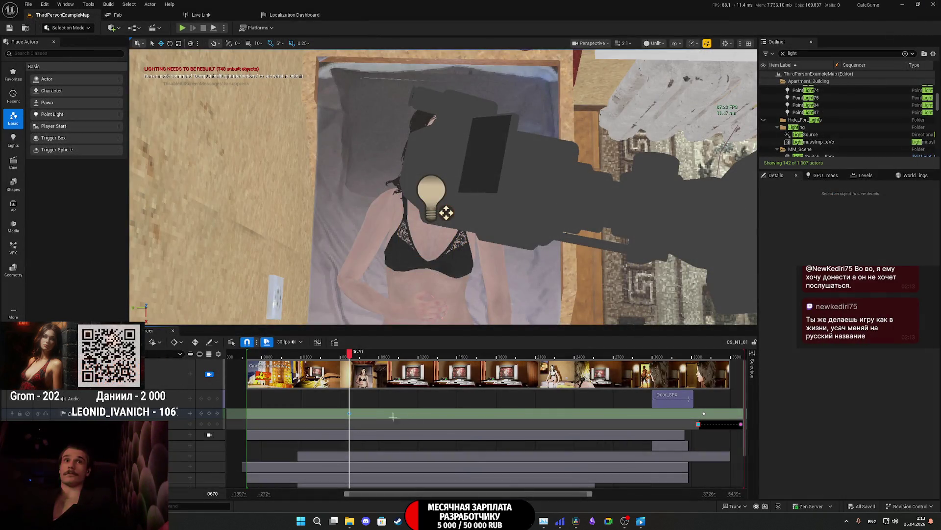
pyautogui.rightClick(350, 414)
pyautogui.moveTo(396, 423)
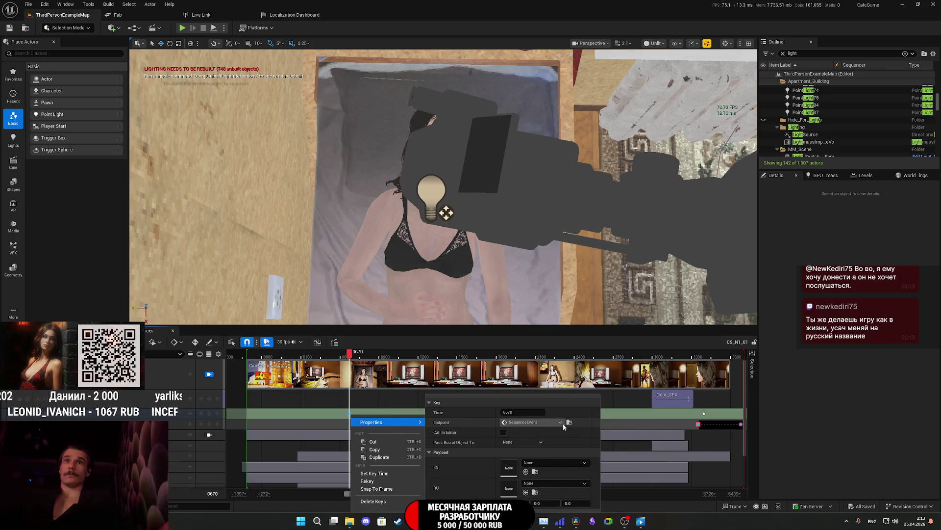
pyautogui.click(703, 413)
pyautogui.rightClick(703, 412)
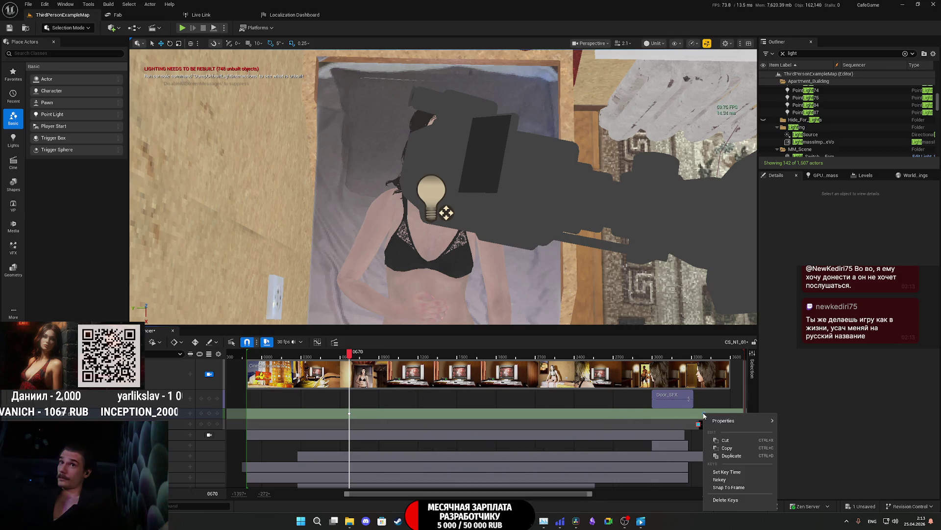
pyautogui.moveTo(737, 423)
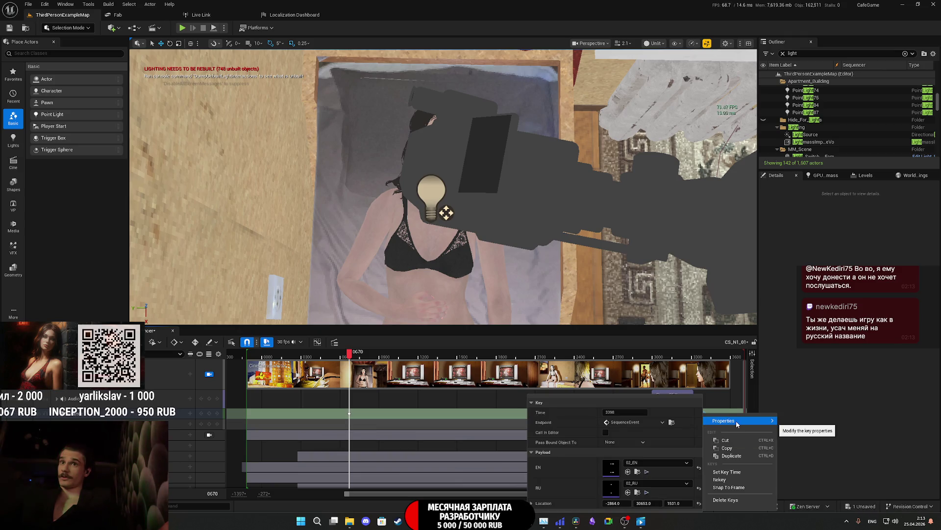
pyautogui.click(373, 416)
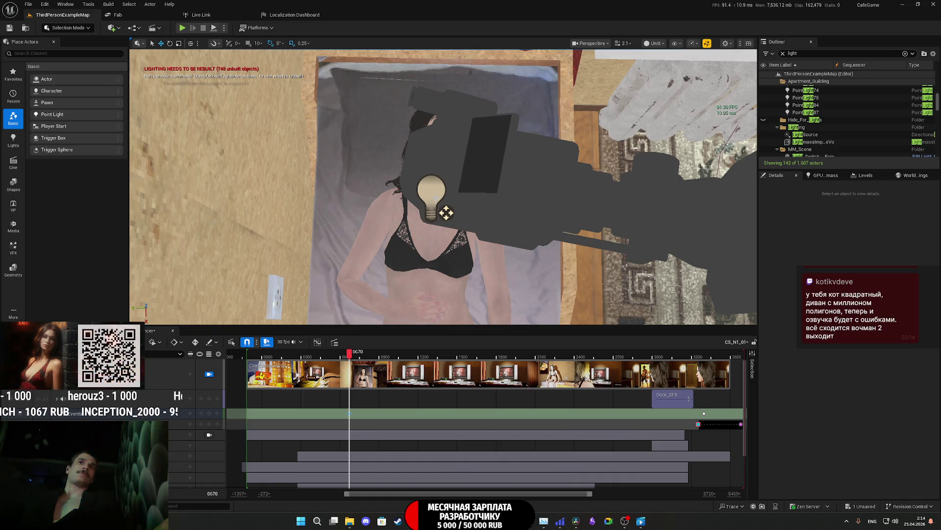
# Step: Read PointLight86's location and open the event key's Location payload for editing
pyautogui.click(446, 212)
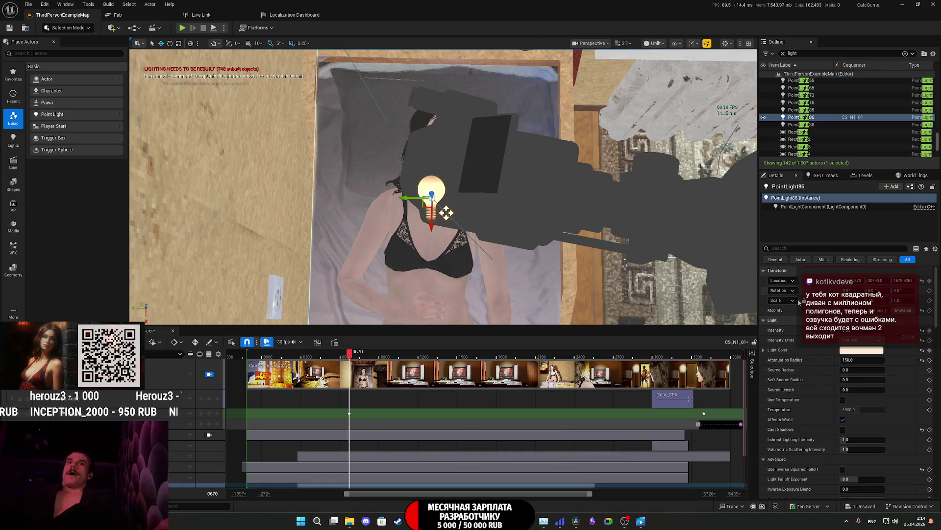
pyautogui.click(348, 413)
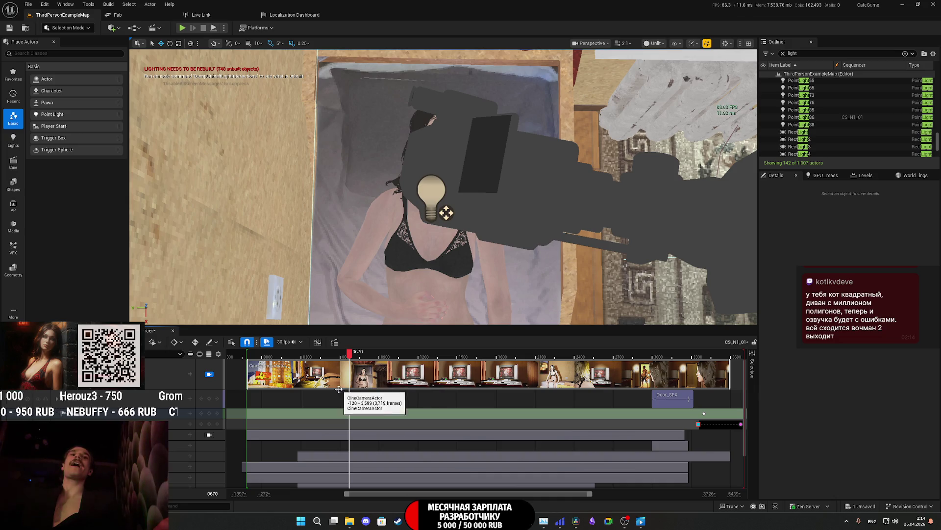
pyautogui.click(349, 413)
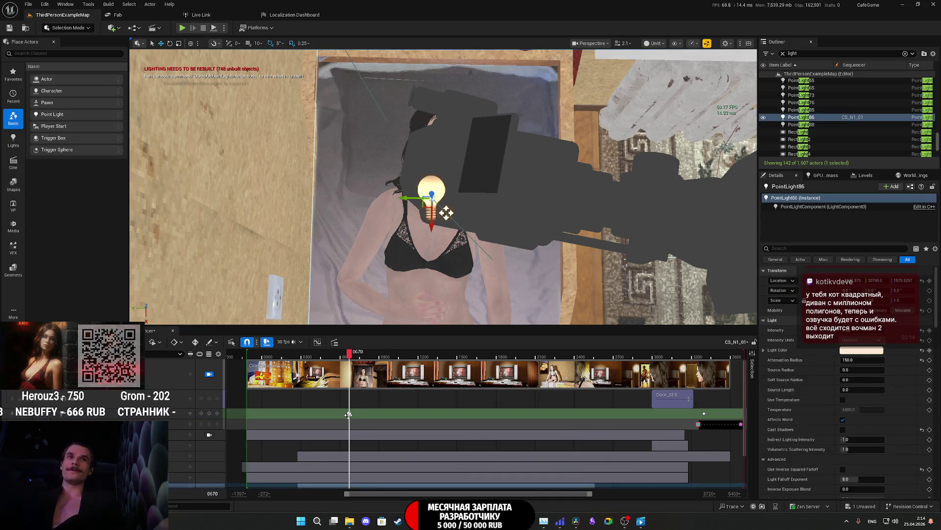
pyautogui.rightClick(350, 414)
pyautogui.moveTo(405, 420)
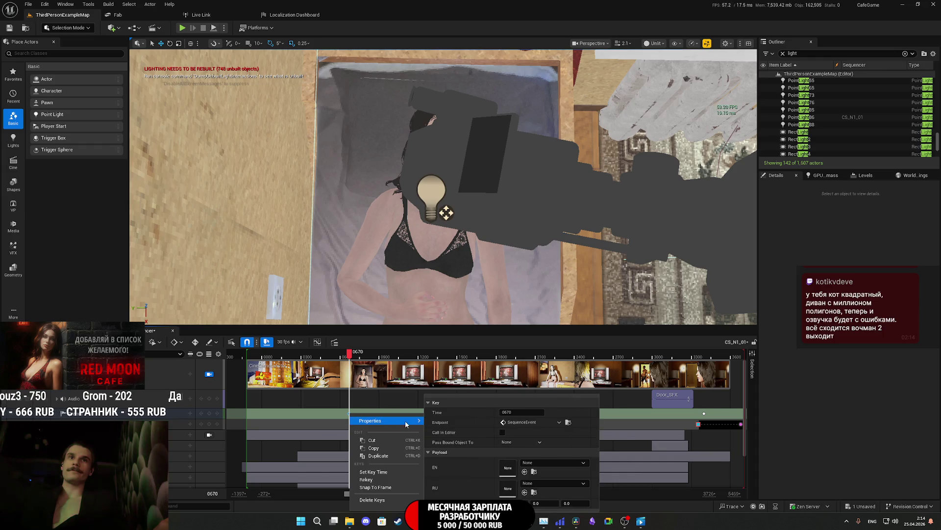
pyautogui.click(443, 195)
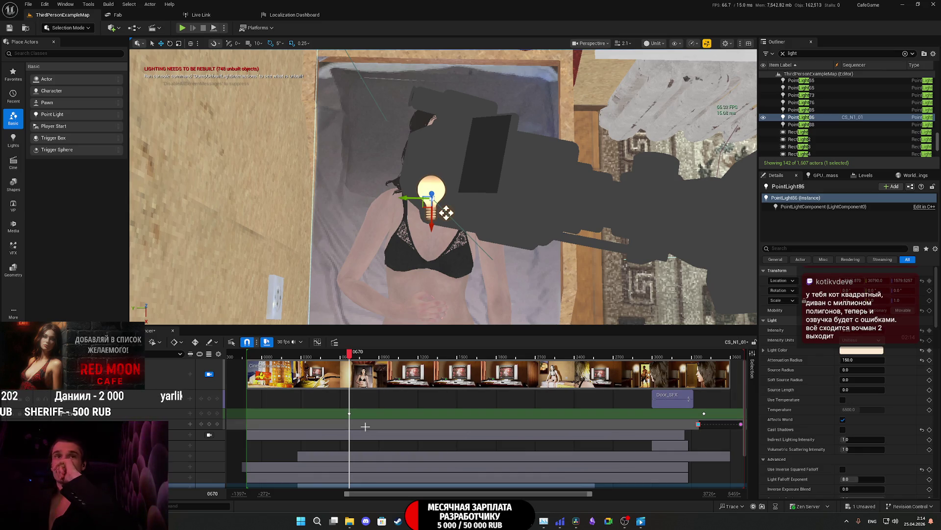
pyautogui.rightClick(350, 415)
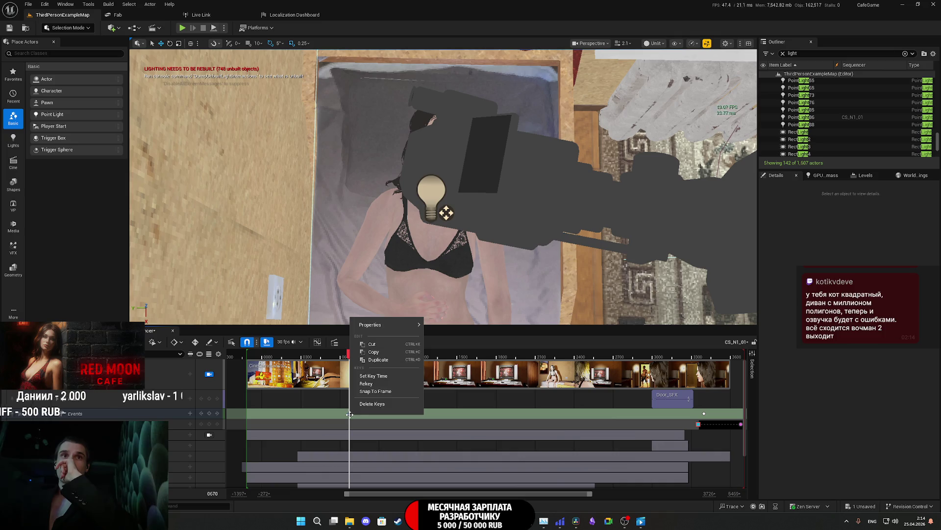
pyautogui.moveTo(392, 326)
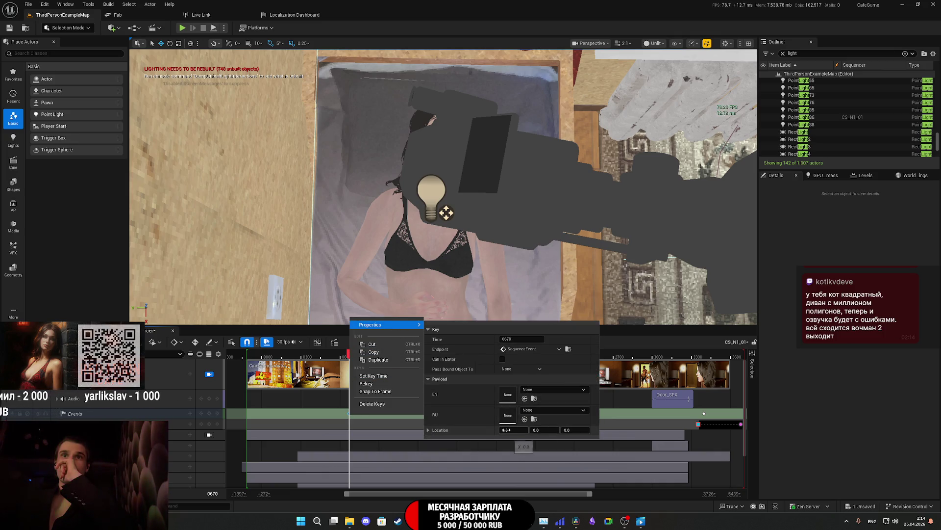
pyautogui.click(510, 430)
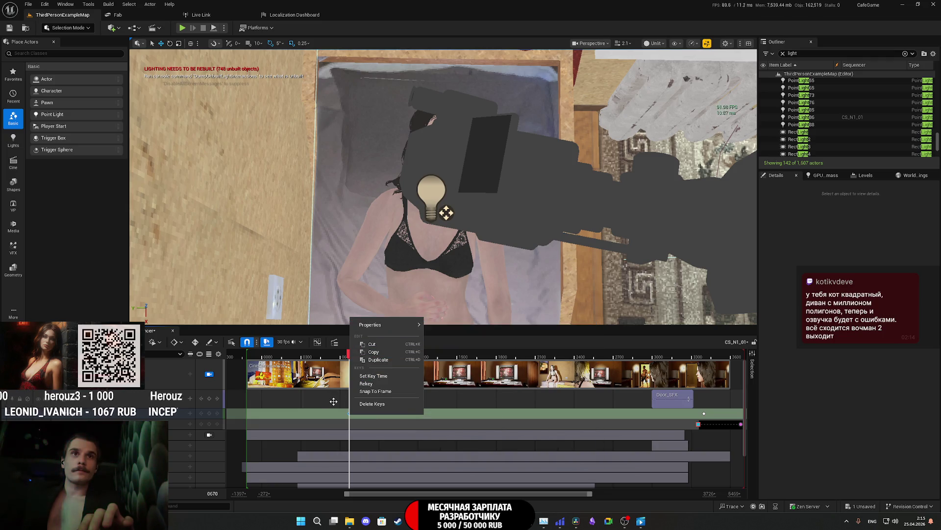
# Step: Enter the light's coordinate digits (79) into the event key's Location payload
pyautogui.click(433, 185)
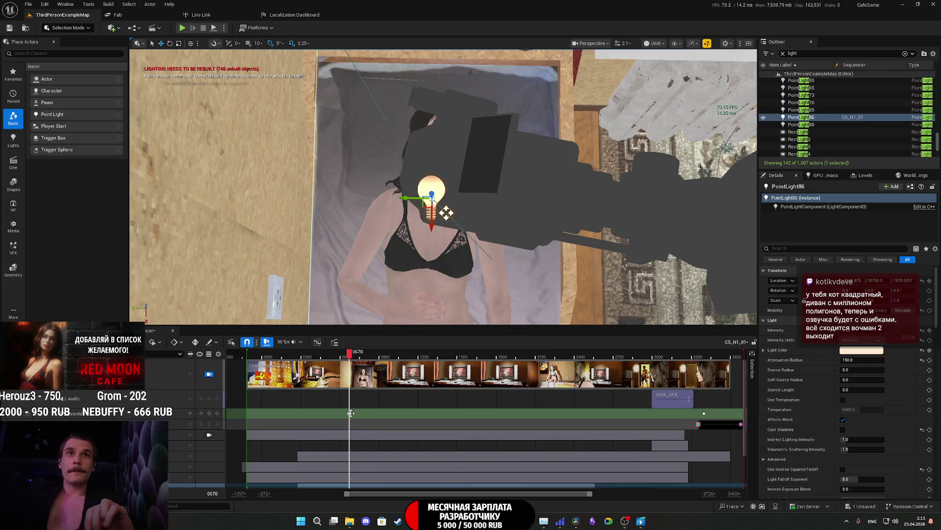
pyautogui.rightClick(351, 413)
pyautogui.moveTo(387, 421)
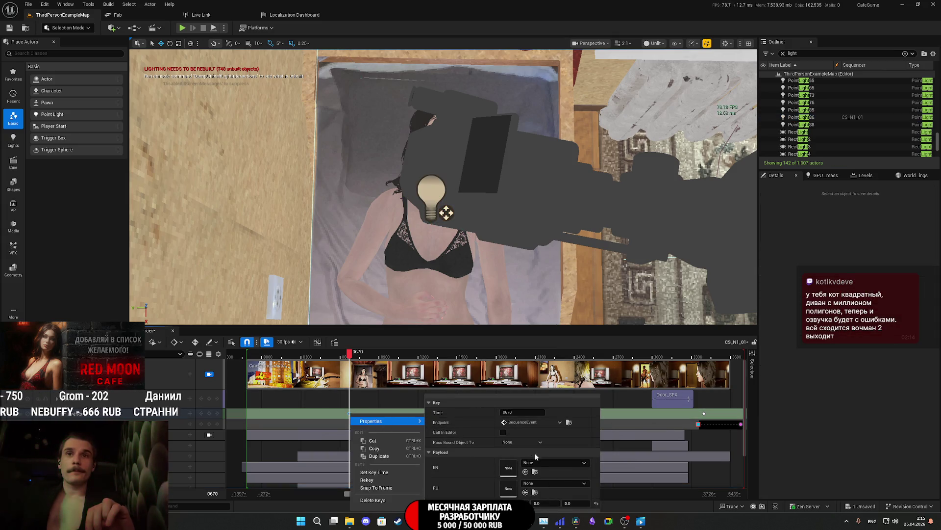
pyautogui.click(541, 503)
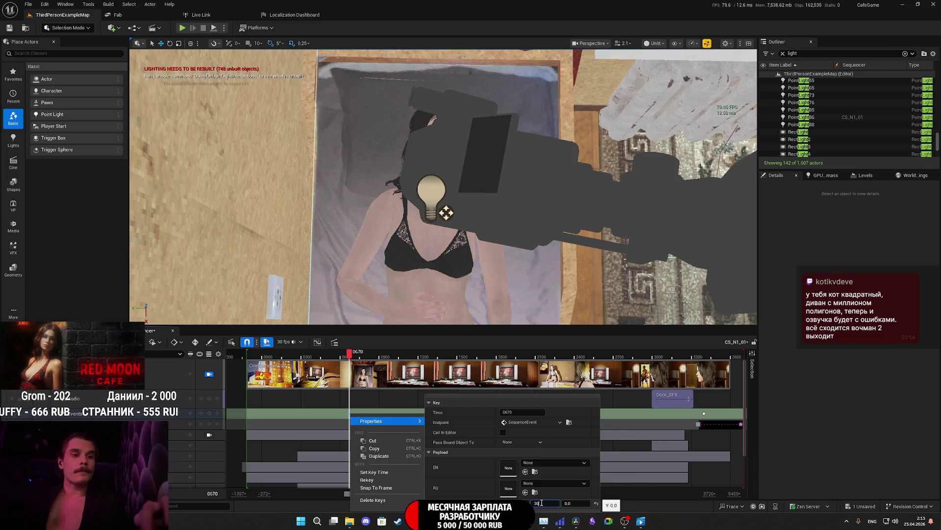
pyautogui.write('79')
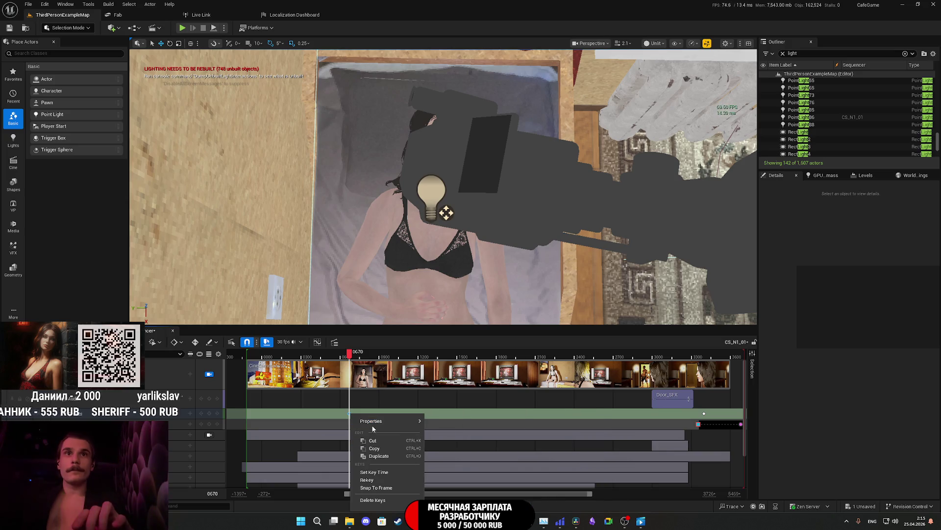
pyautogui.click(420, 408)
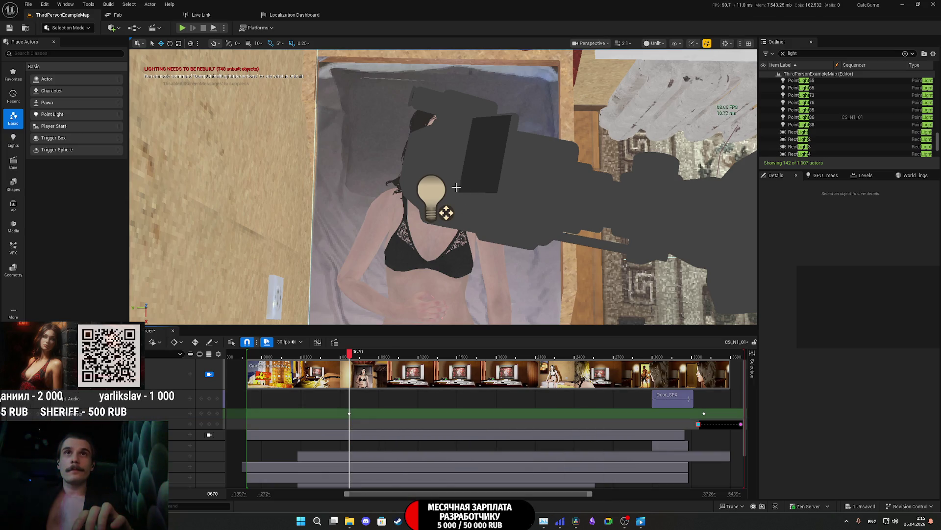
# Step: Recheck the key's Location payload against PointLight86's coordinates (Y 30790, Z 1579)
pyautogui.click(436, 191)
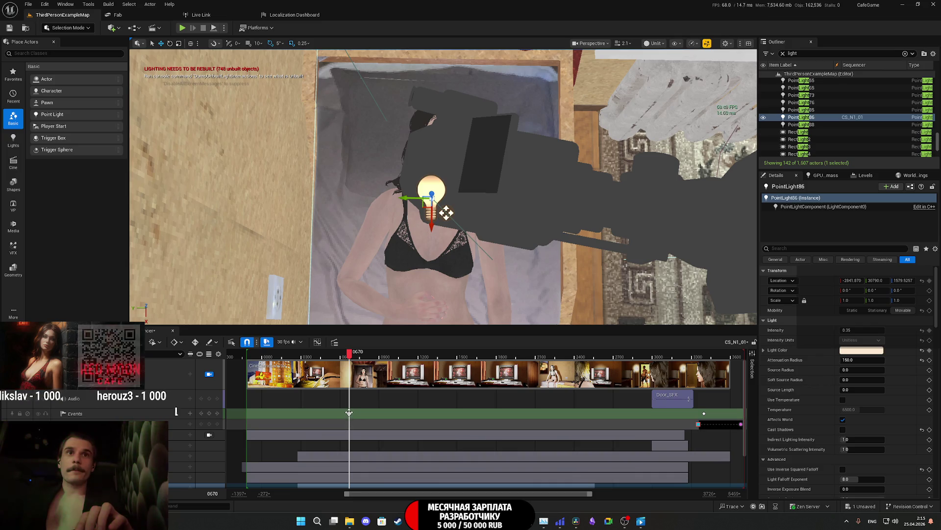
pyautogui.click(349, 412)
pyautogui.rightClick(349, 413)
pyautogui.moveTo(373, 420)
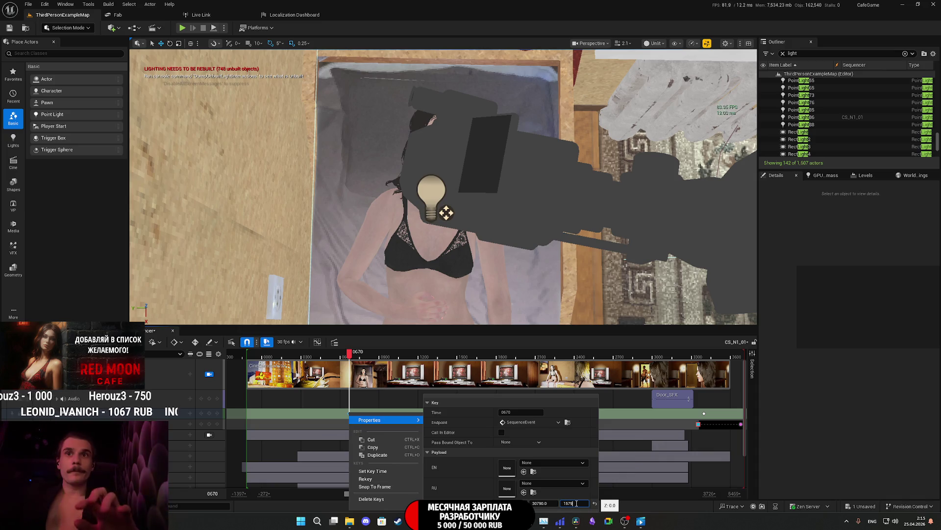
pyautogui.click(387, 377)
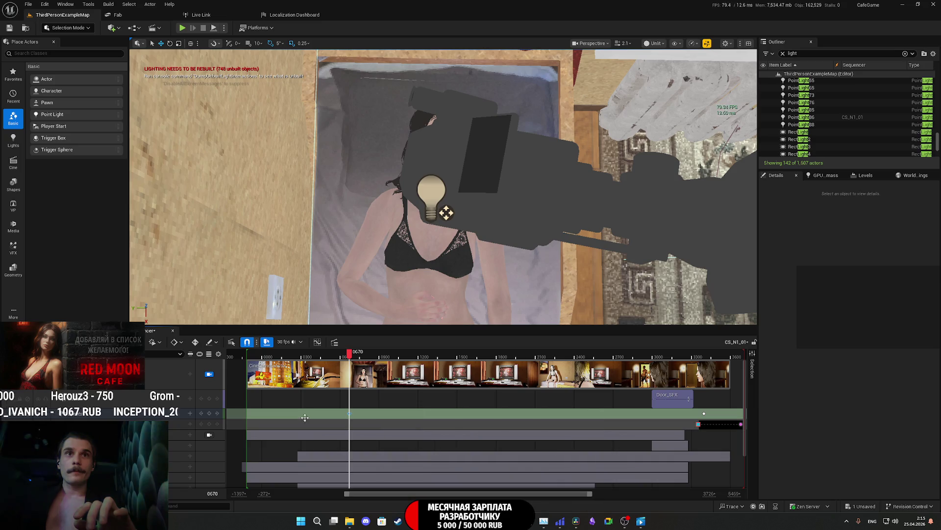
pyautogui.click(446, 212)
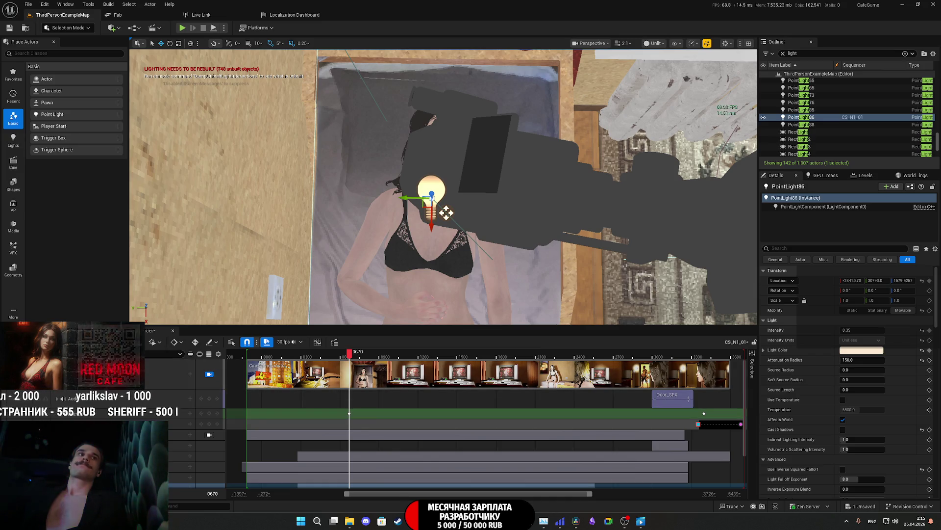
pyautogui.click(353, 414)
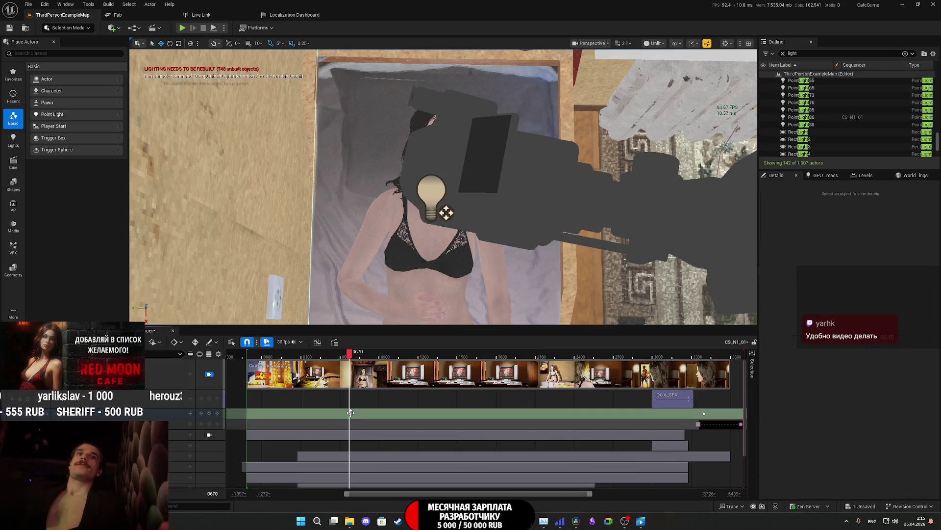
# Step: In the event key's properties, assign 01_EN as the EN sound and 01_RU as the RU sound
pyautogui.rightClick(351, 414)
pyautogui.moveTo(396, 421)
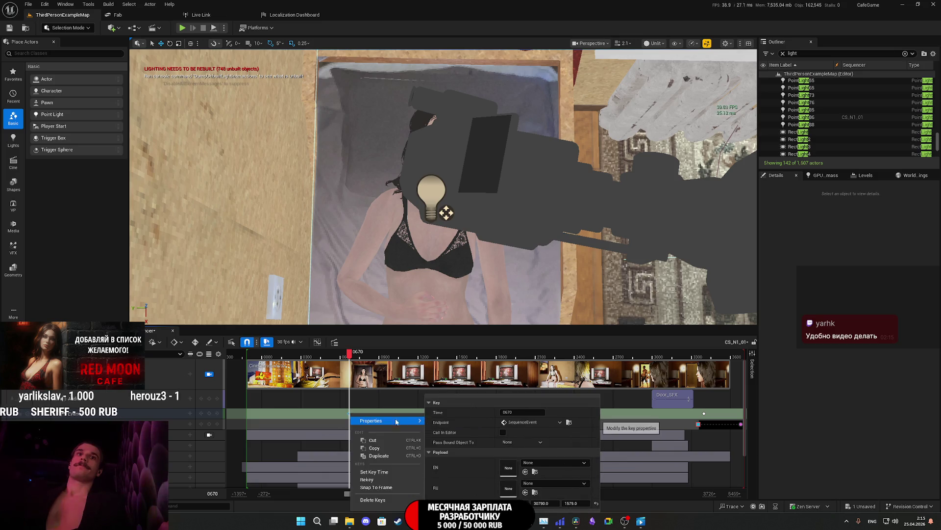
pyautogui.click(533, 463)
pyautogui.write('01')
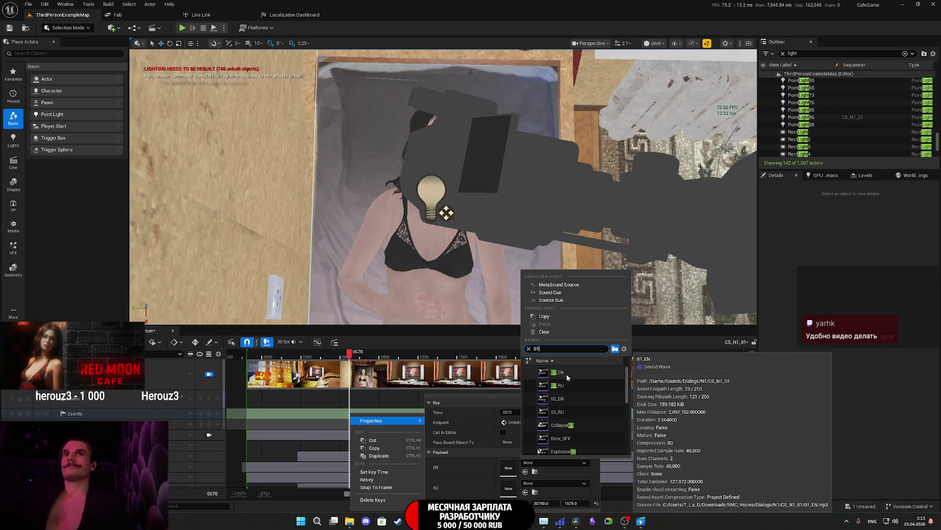
pyautogui.click(566, 374)
pyautogui.click(537, 483)
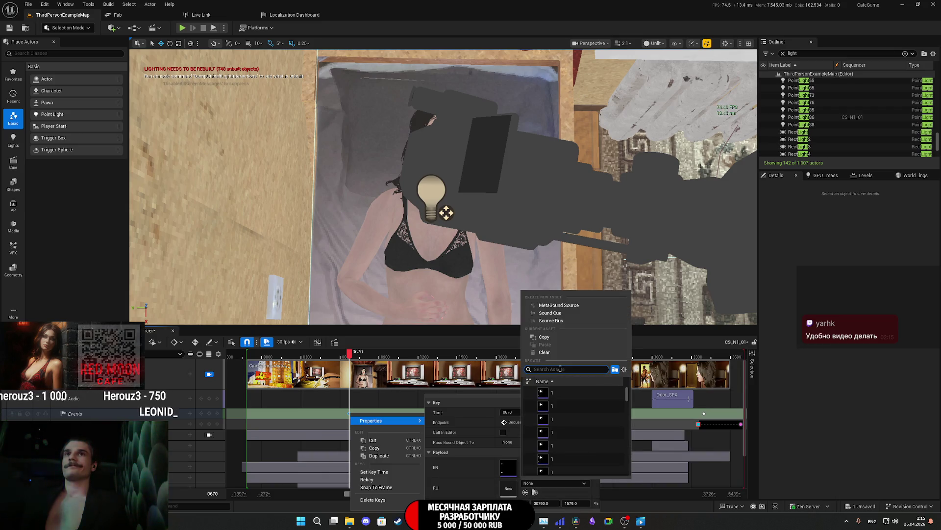
pyautogui.write('01')
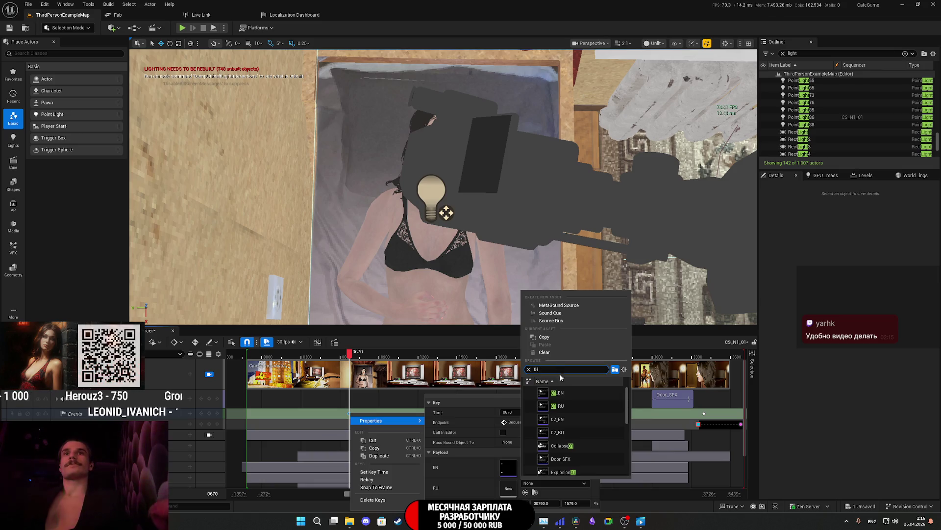
pyautogui.click(564, 406)
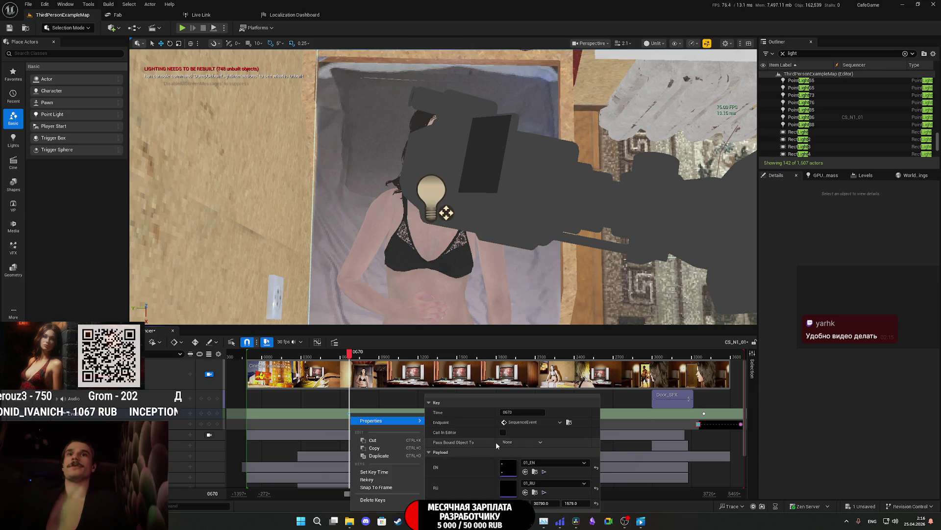
pyautogui.click(326, 412)
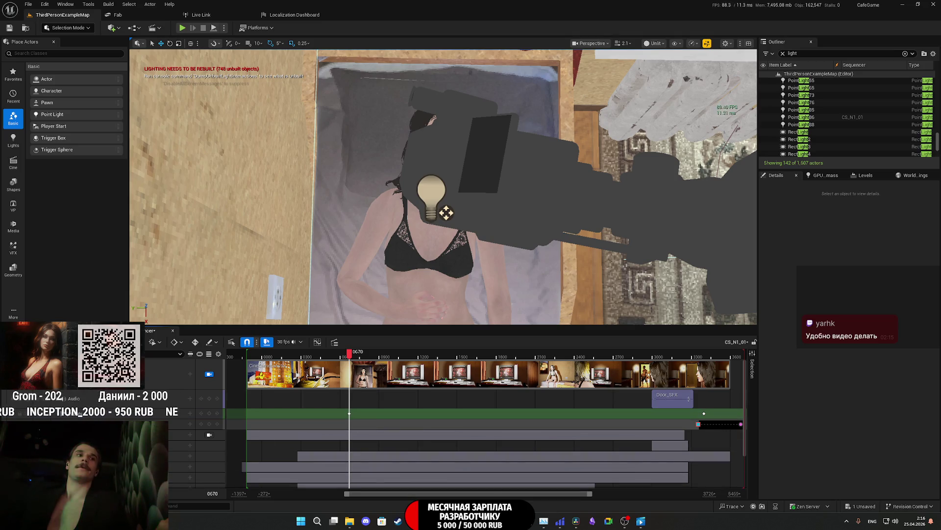
pyautogui.press('Up')
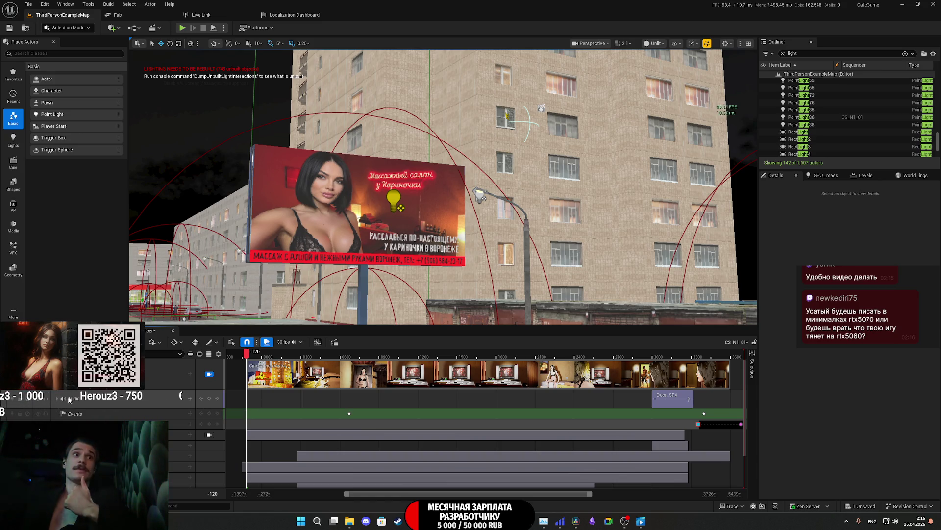
# Step: Expand the collapsed CS_N1_01 tracks and bring up a track's Add Section options
pyautogui.click(69, 400)
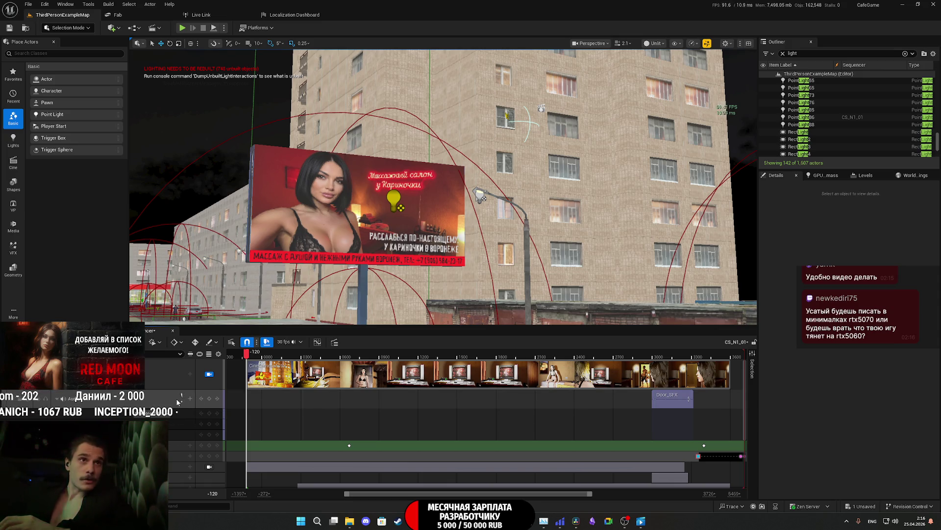
pyautogui.rightClick(83, 400)
pyautogui.moveTo(148, 194)
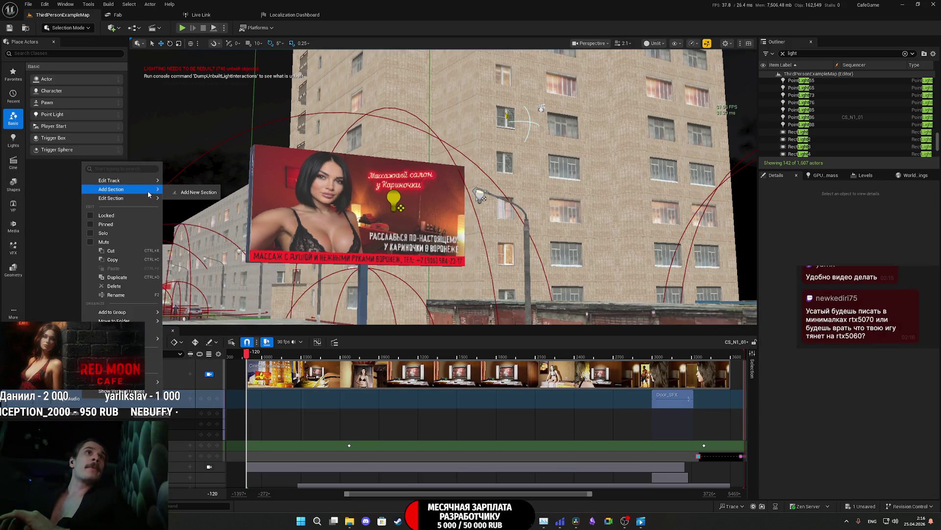
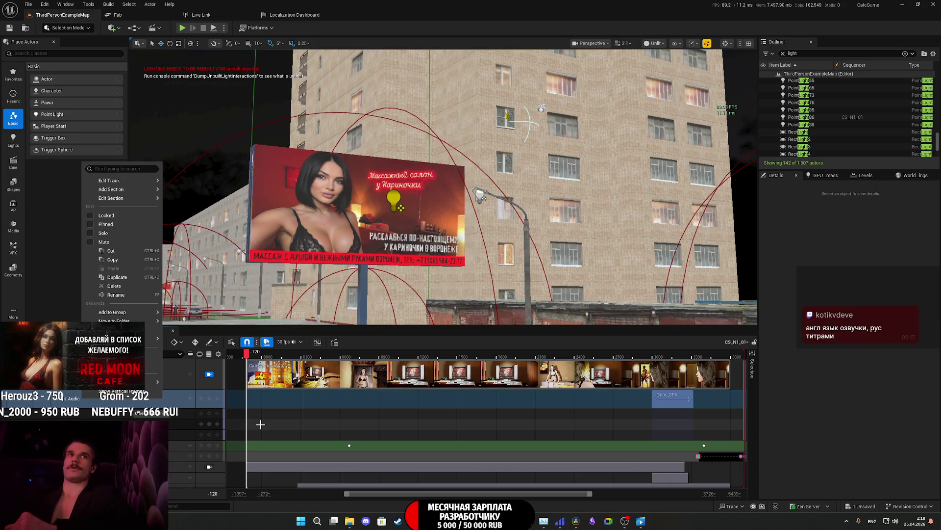
# Step: Collapse the Audio track's empty sub-rows and undo the stray key so Door_SFX keeps its span
pyautogui.click(461, 339)
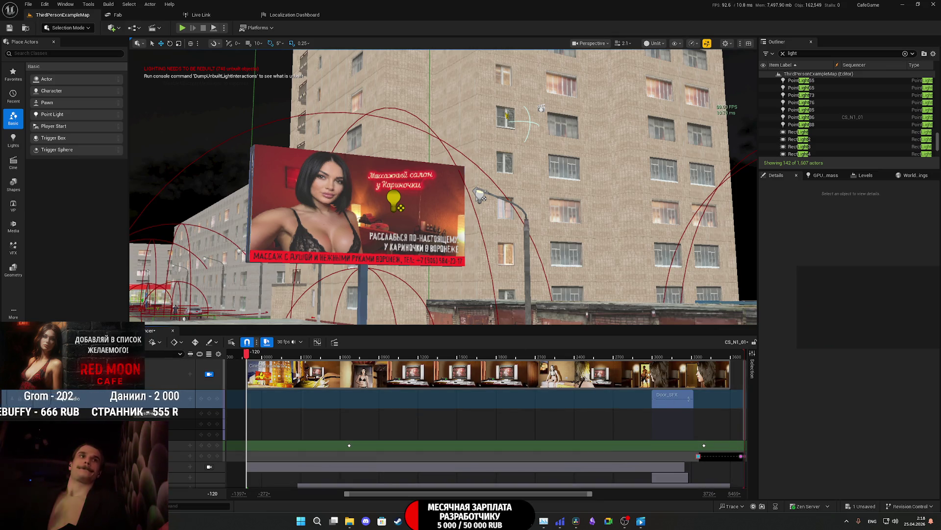
pyautogui.click(58, 399)
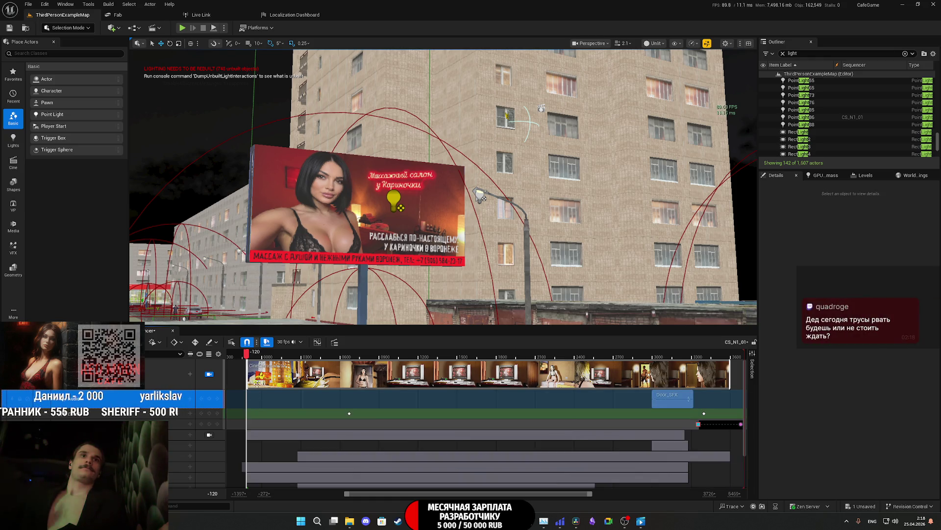
pyautogui.click(208, 401)
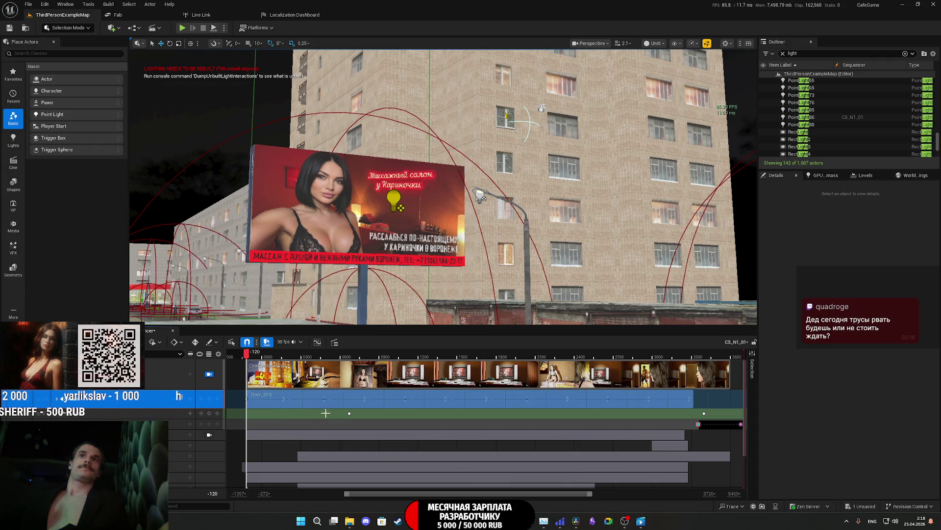
pyautogui.hotkey('ctrl', 'z')
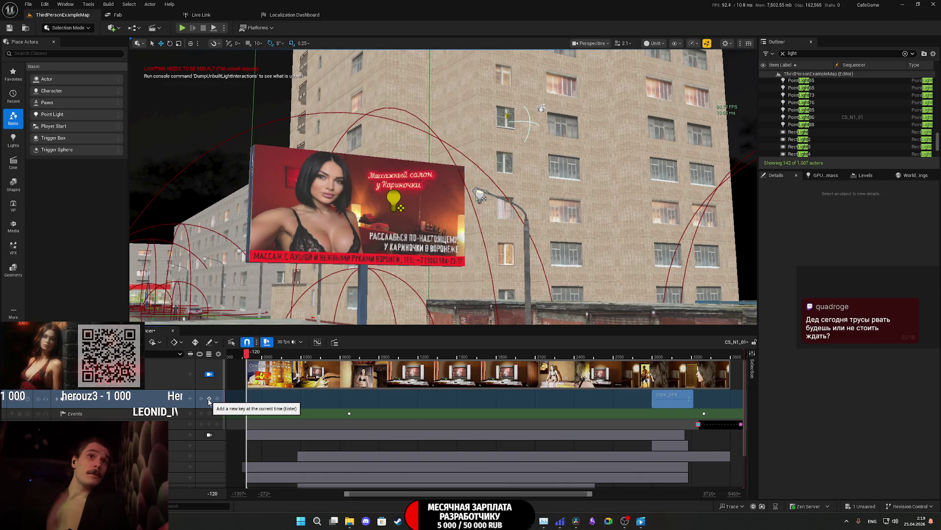
pyautogui.click(191, 399)
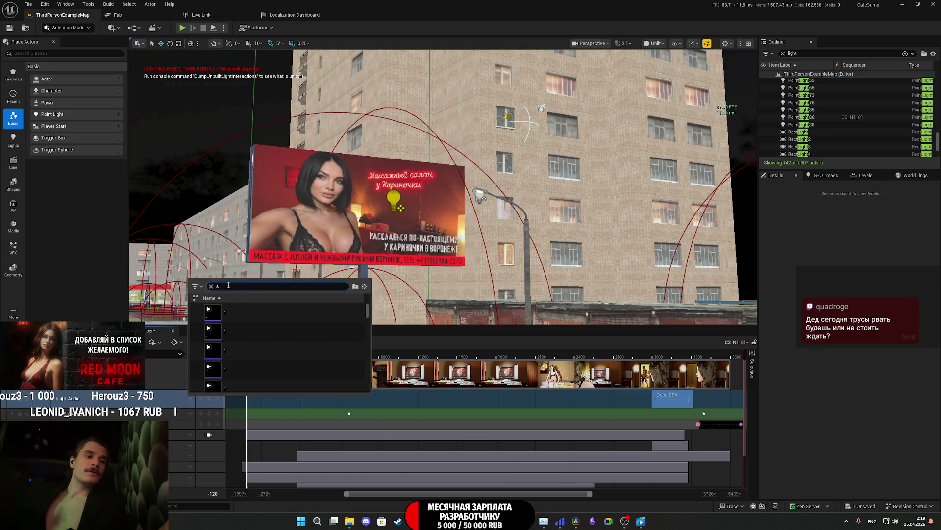
# Step: Search the sound asset picker and scroll through the results looking for an ambience sound
pyautogui.write('tre')
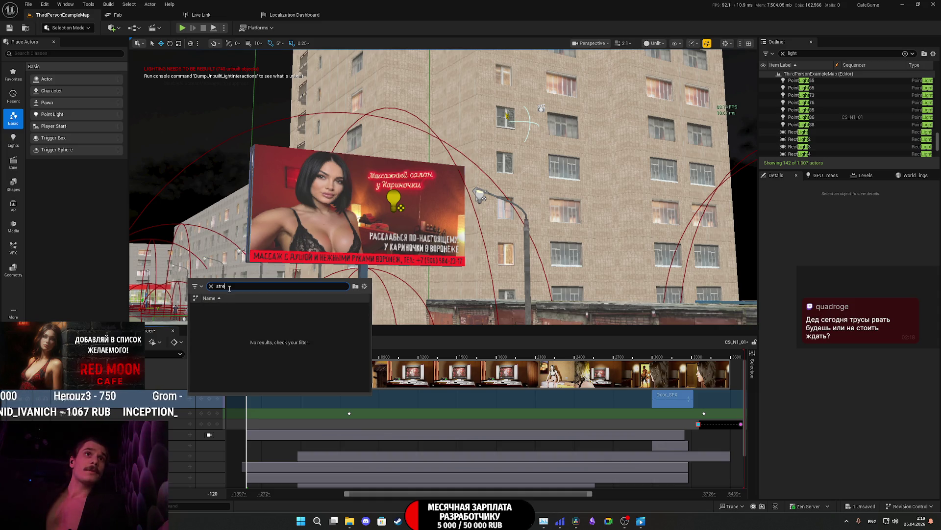
pyautogui.write('s')
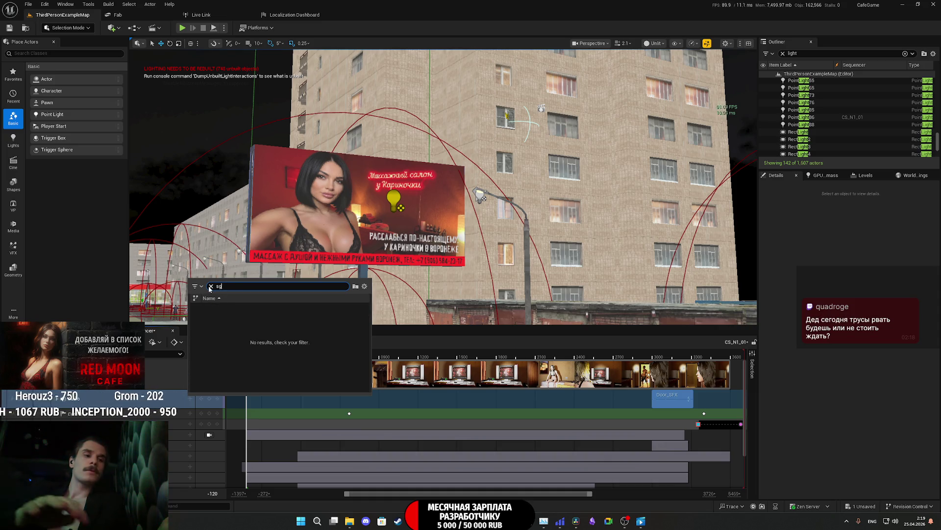
pyautogui.write('fx')
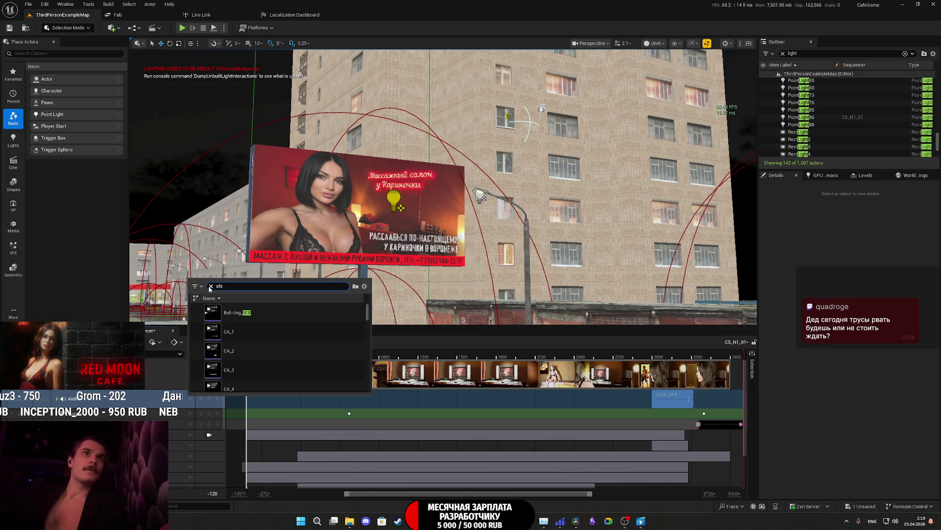
pyautogui.scroll(-5, 269, 316)
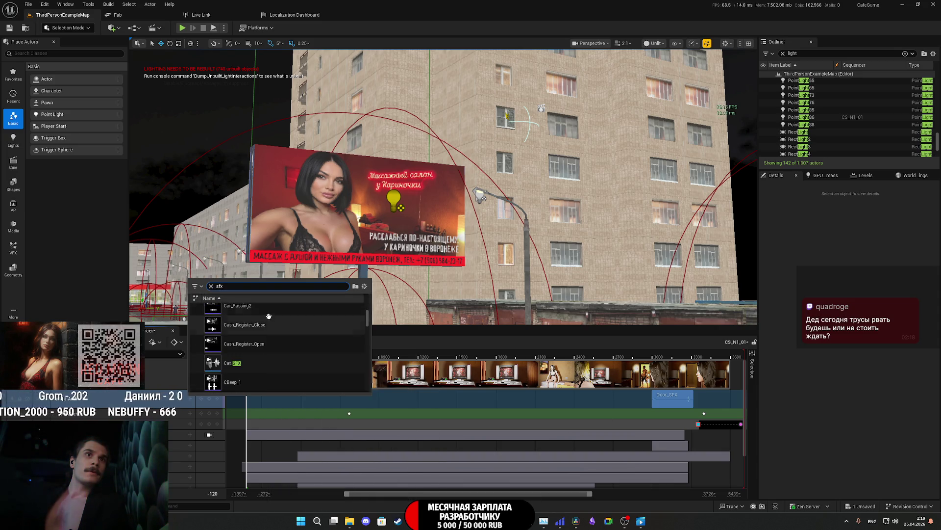
pyautogui.scroll(-3, 285, 334)
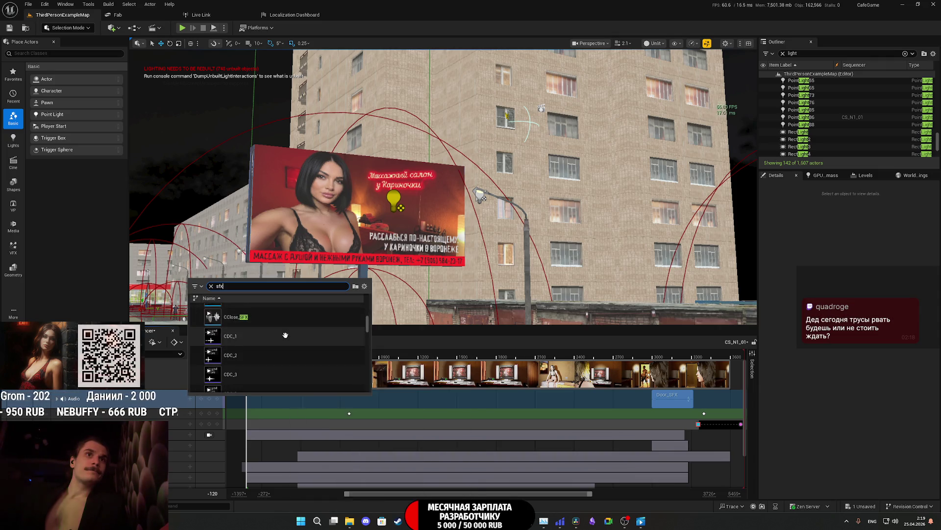
pyautogui.scroll(-3, 286, 335)
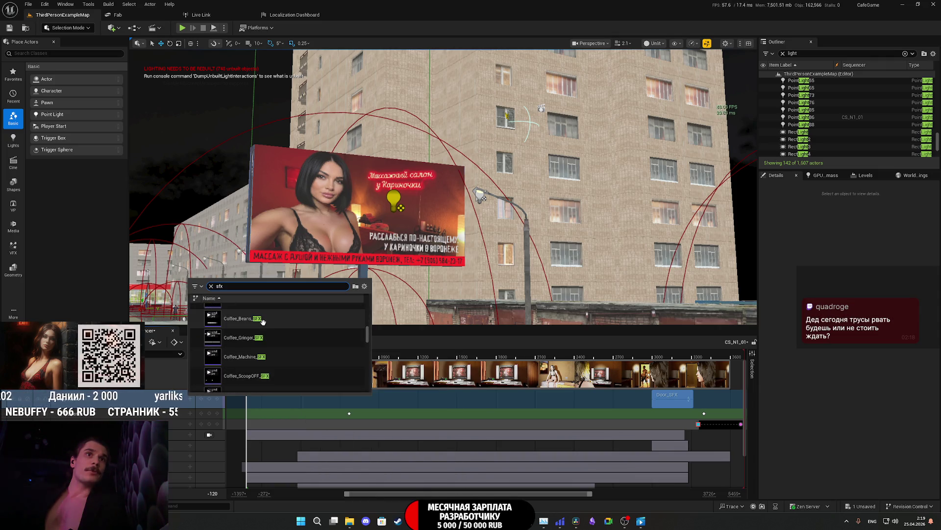
pyautogui.scroll(-1, 263, 321)
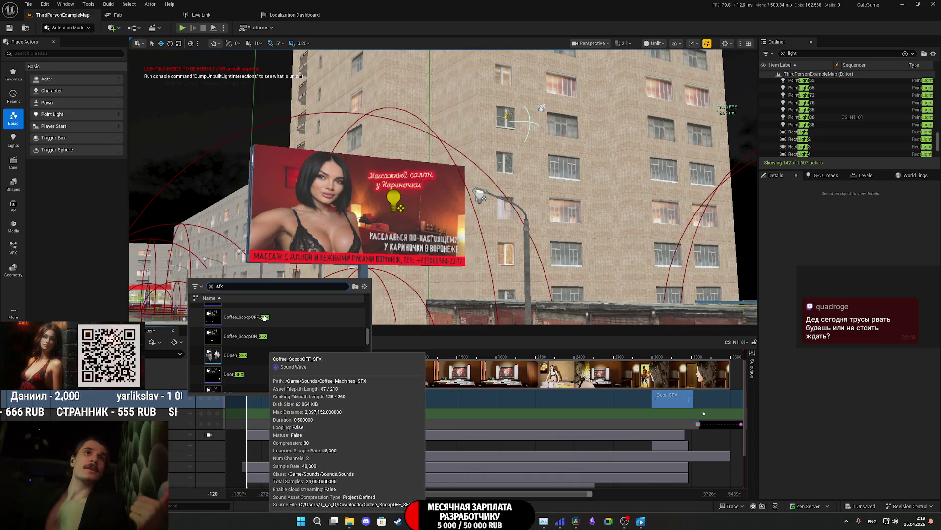
pyautogui.scroll(-5, 264, 318)
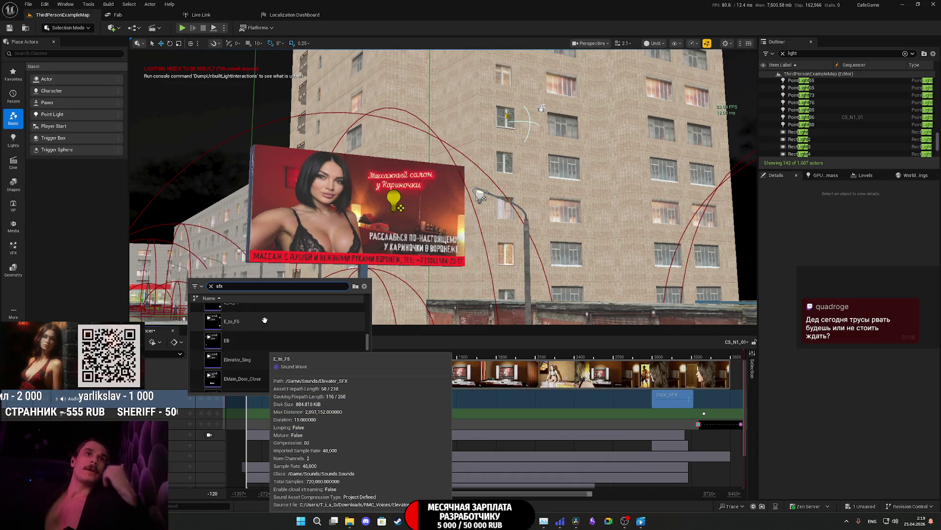
pyautogui.scroll(-2, 274, 325)
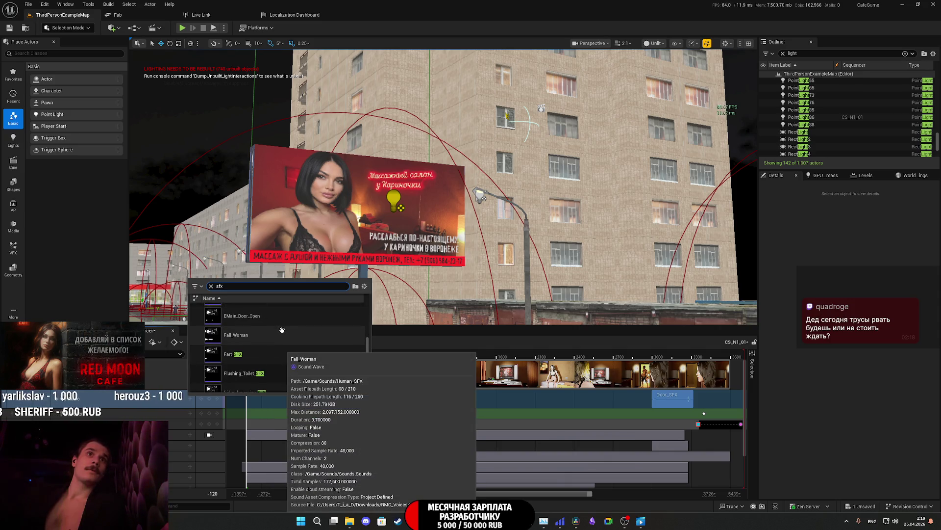
pyautogui.scroll(-1, 282, 329)
pyautogui.scroll(-1, 281, 327)
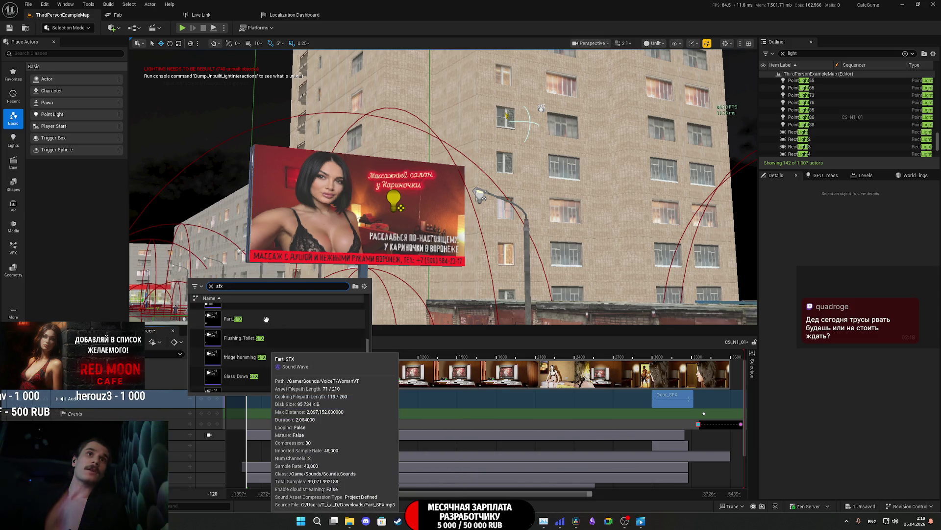
pyautogui.scroll(-3, 294, 338)
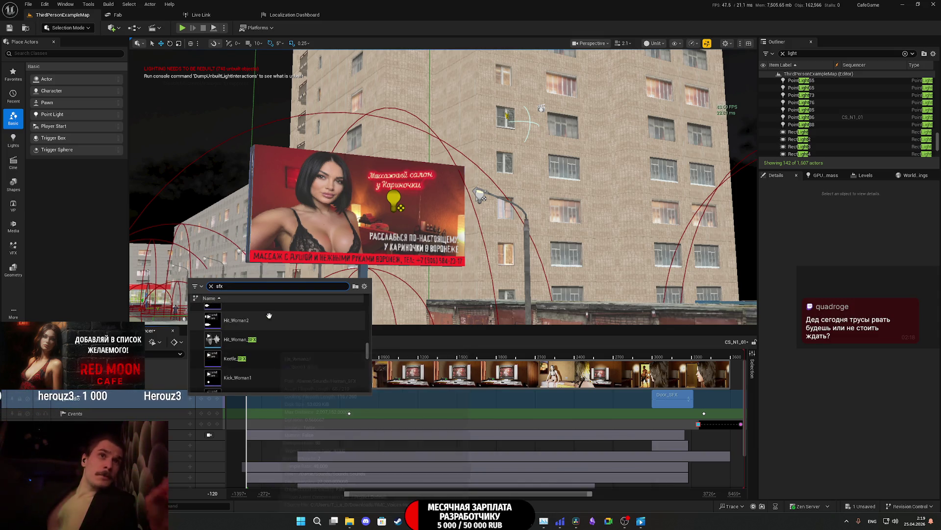
pyautogui.scroll(-5, 312, 348)
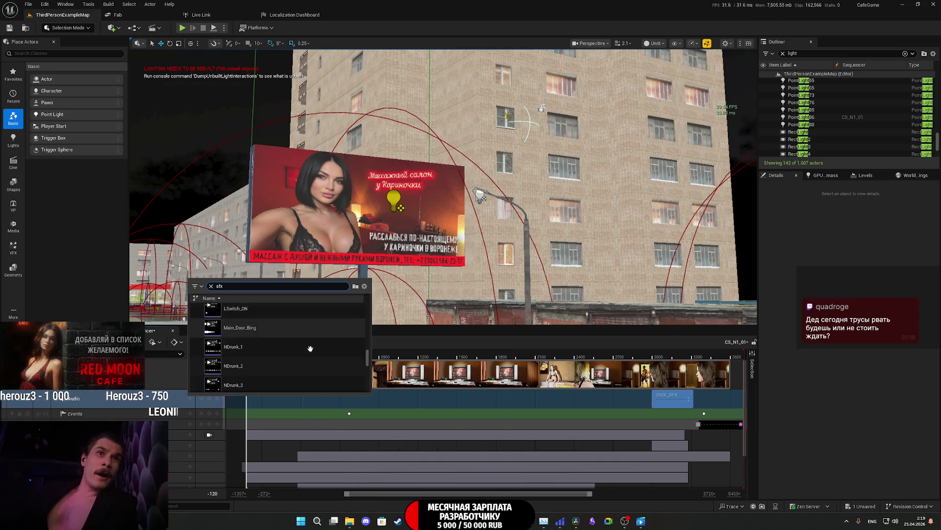
# Step: Clear the search, filter by 'amb', and pick Night_City_Ambient for the Audio track
pyautogui.press('BackSpace')
pyautogui.press('BackSpace')
pyautogui.write('st')
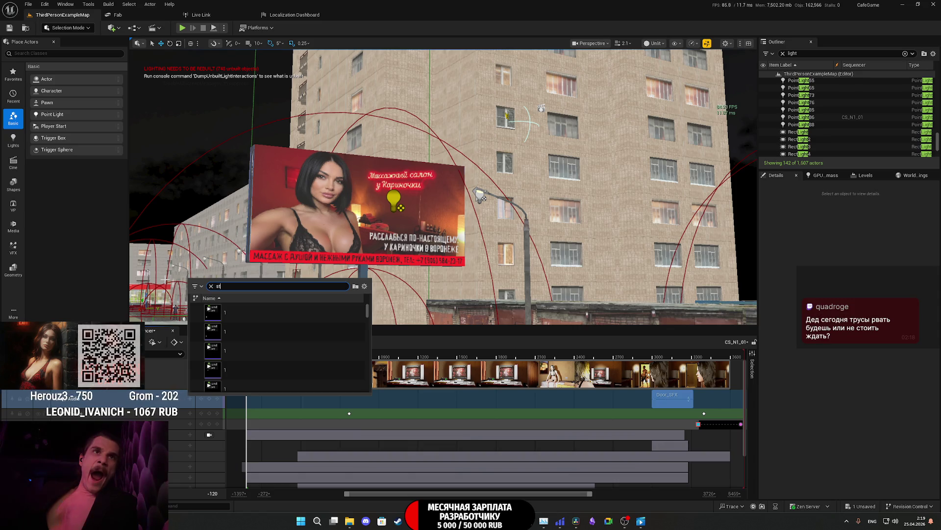
pyautogui.write('tree')
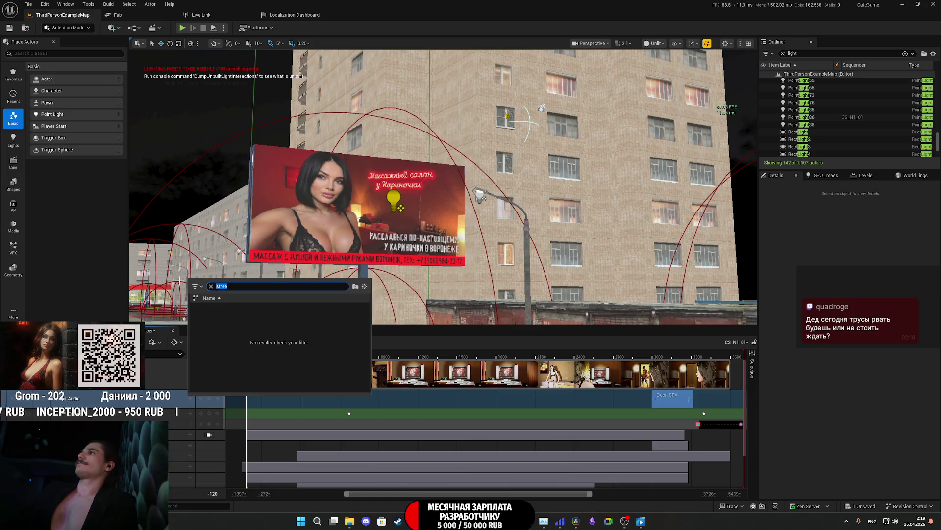
pyautogui.write('a')
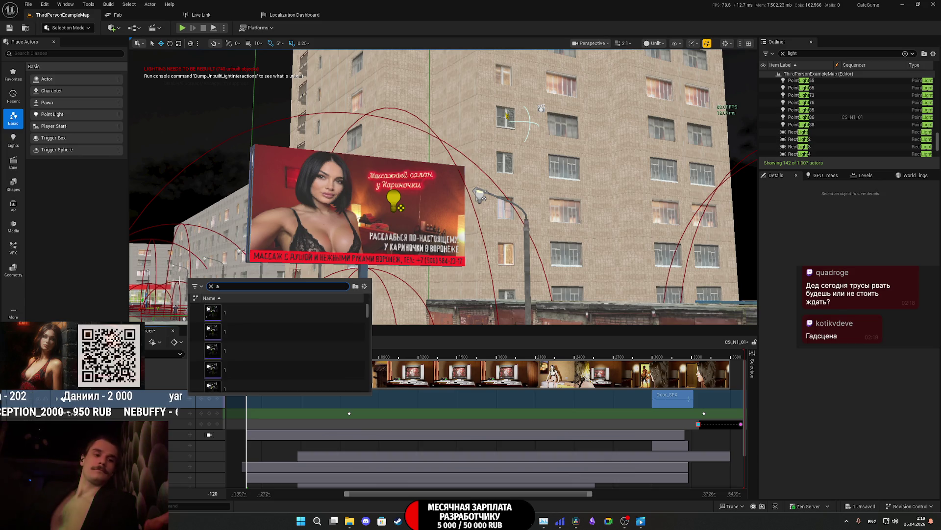
pyautogui.write('mb')
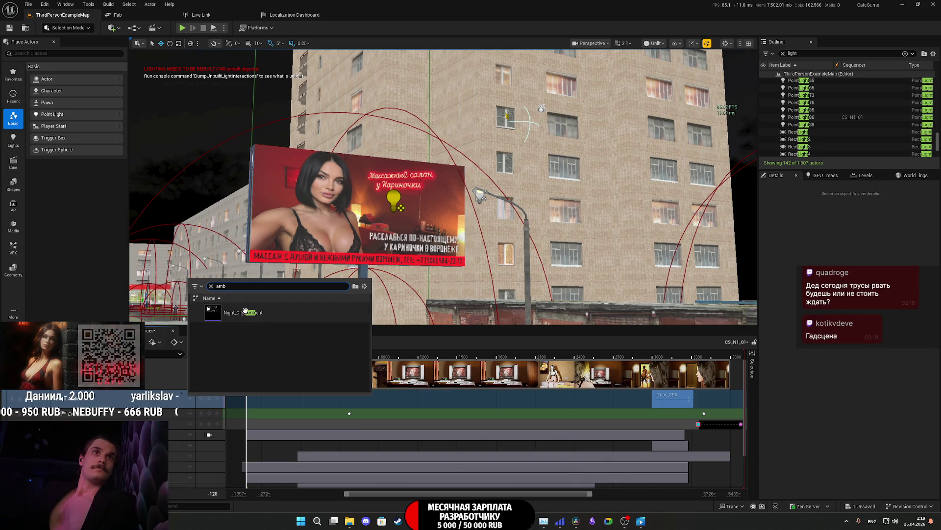
pyautogui.click(277, 316)
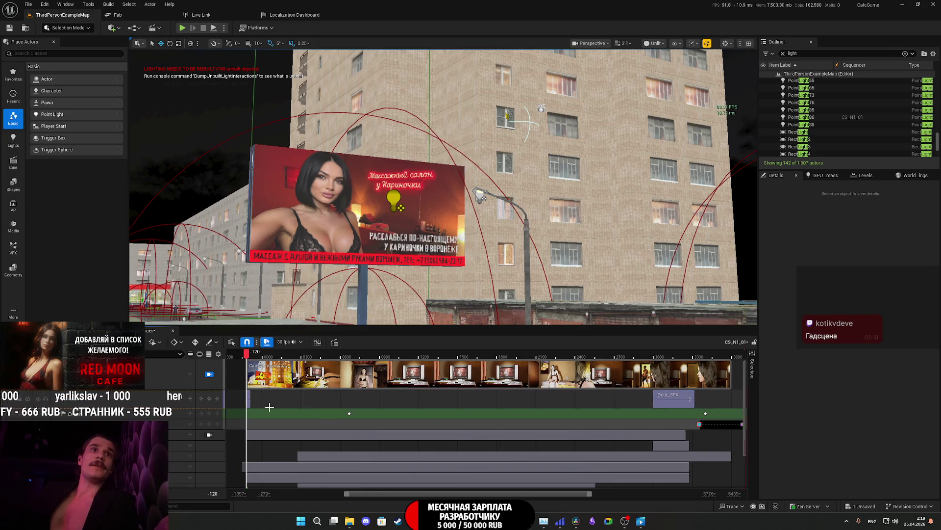
# Step: Play the sequence and stretch the Night_City_Ambient section so the sound loops
pyautogui.scroll(5, 281, 407)
pyautogui.scroll(3, 281, 406)
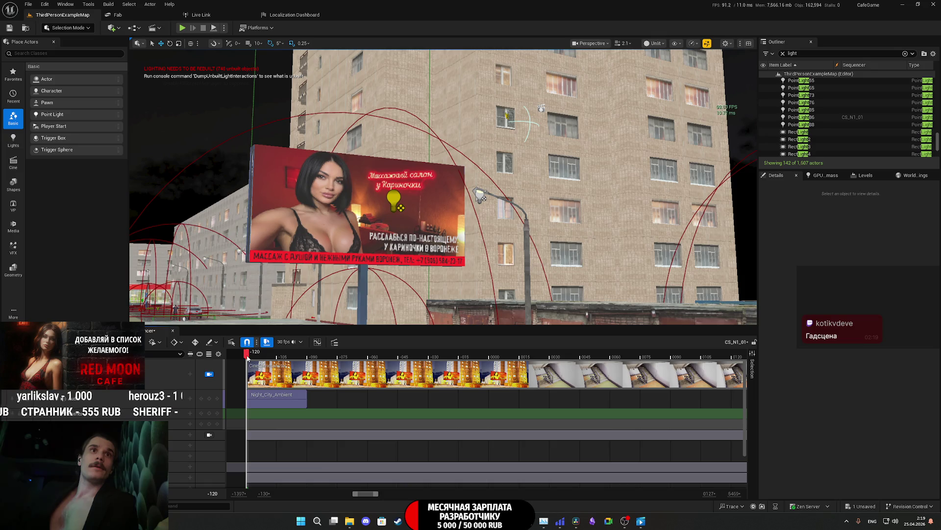
pyautogui.press('space')
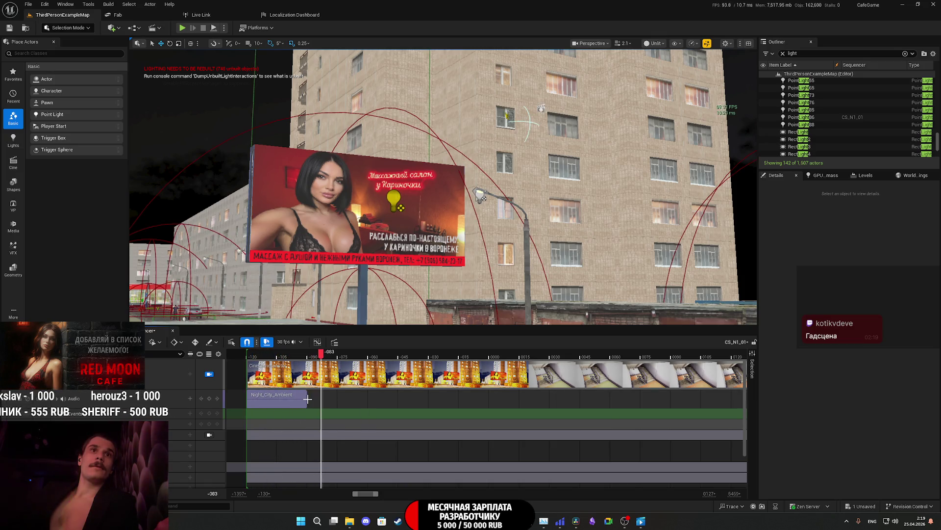
pyautogui.moveTo(308, 399)
pyautogui.mouseDown()
pyautogui.moveTo(598, 401)
pyautogui.moveTo(587, 408)
pyautogui.mouseUp()
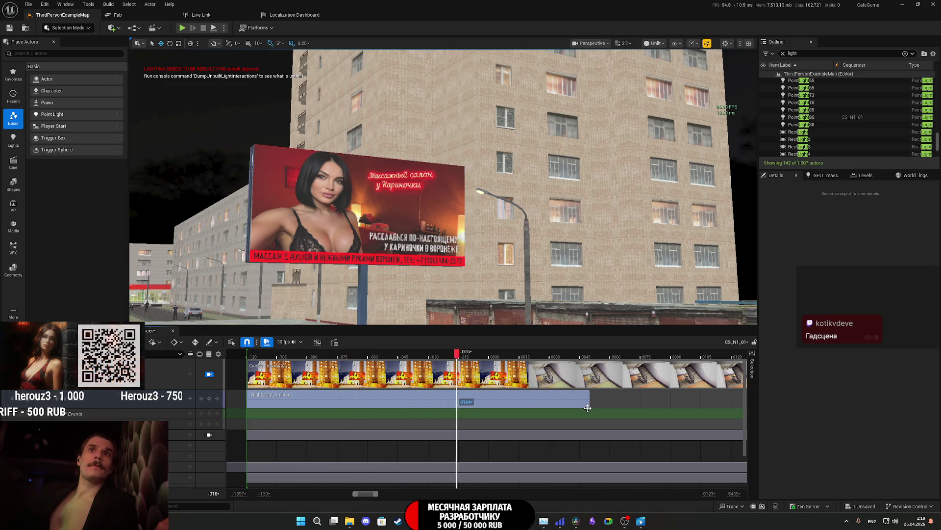
pyautogui.press('space')
# Step: Trim the Night_City_Ambient section to end at frame 0000, then replay from the start
pyautogui.click(491, 353)
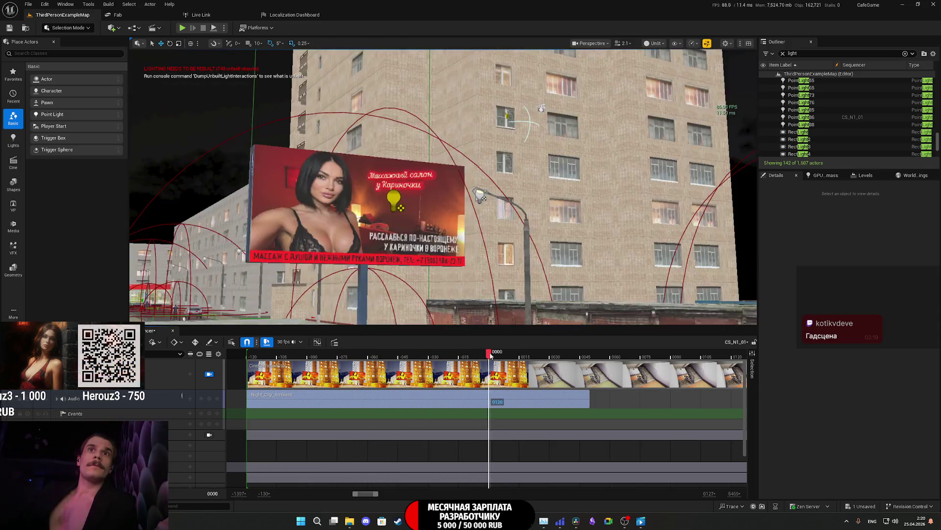
pyautogui.moveTo(490, 354); pyautogui.dragTo(489, 359)
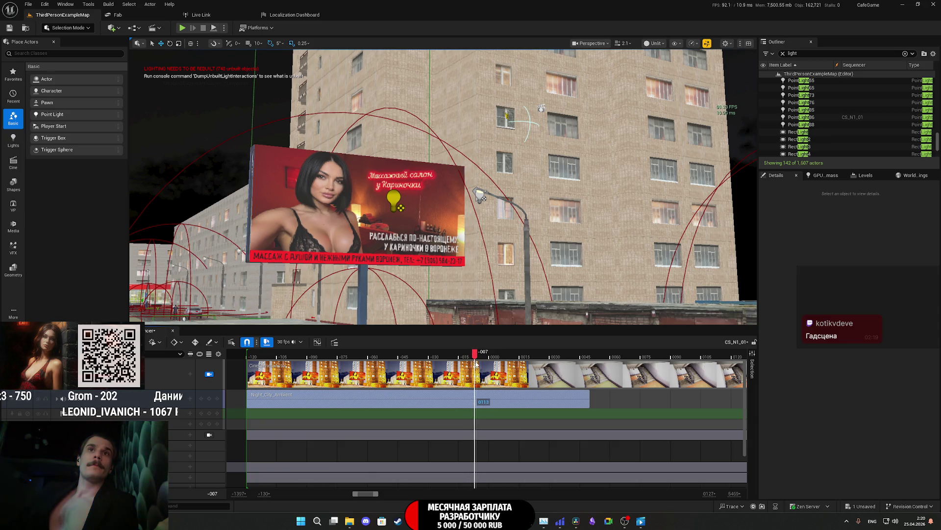
pyautogui.moveTo(484, 363); pyautogui.dragTo(489, 361)
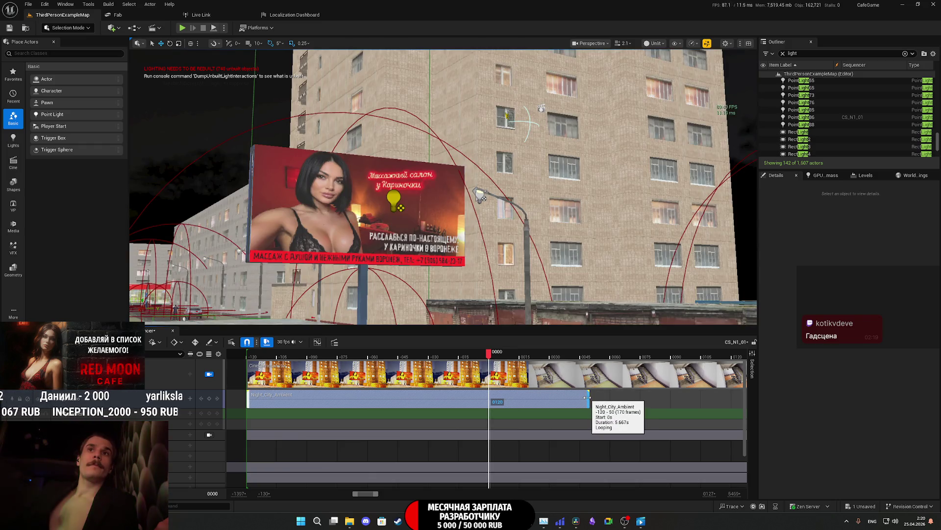
pyautogui.moveTo(586, 399); pyautogui.dragTo(494, 397)
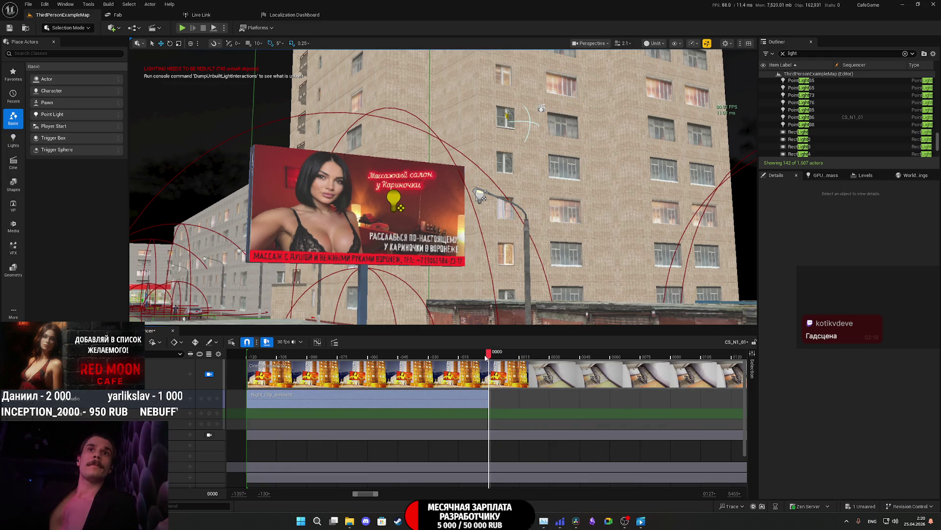
pyautogui.moveTo(347, 365); pyautogui.dragTo(250, 365)
pyautogui.press('space')
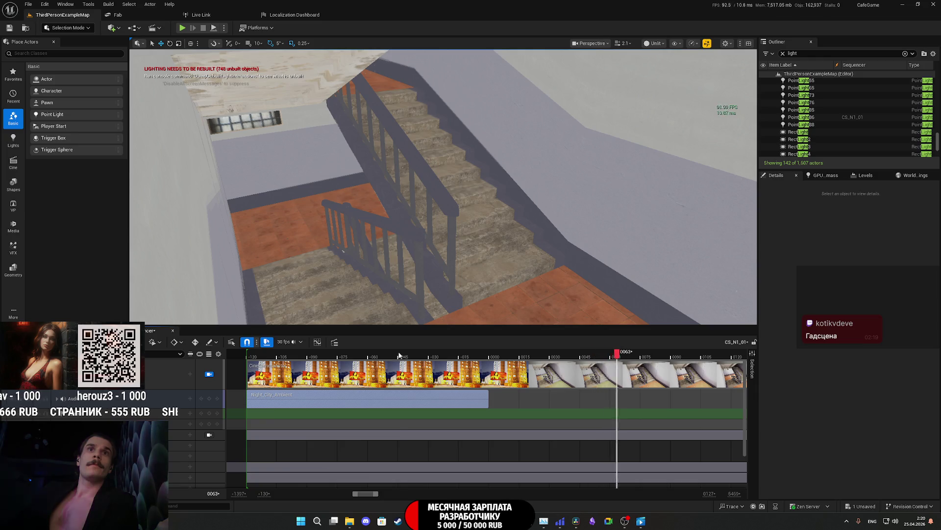
pyautogui.click(399, 354)
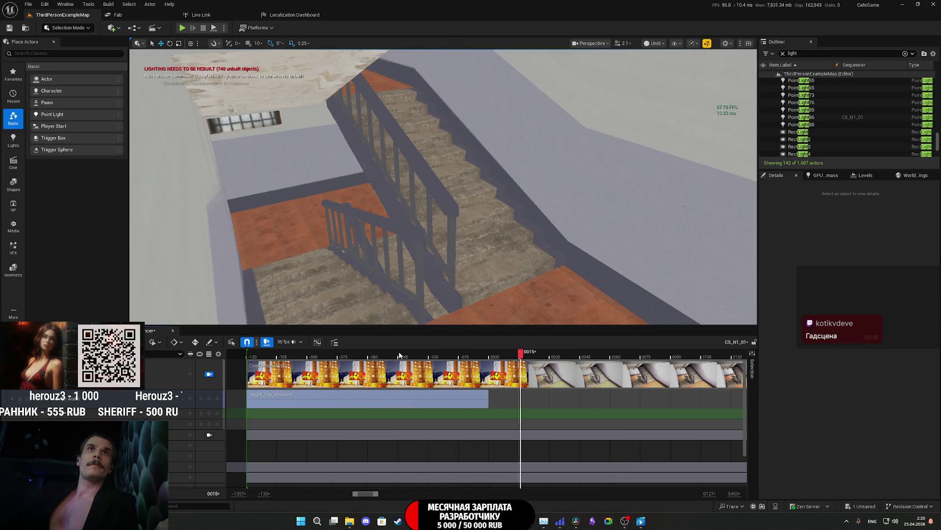
pyautogui.click(421, 355)
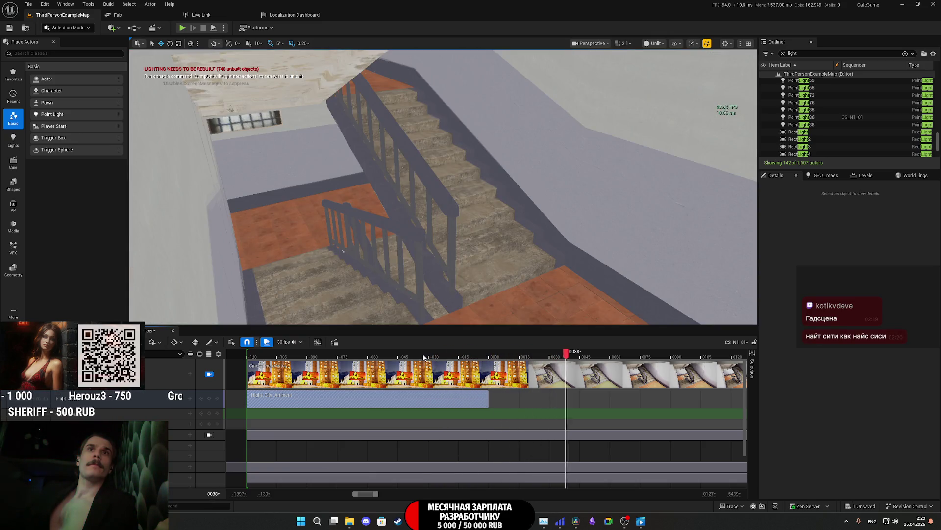
pyautogui.click(424, 355)
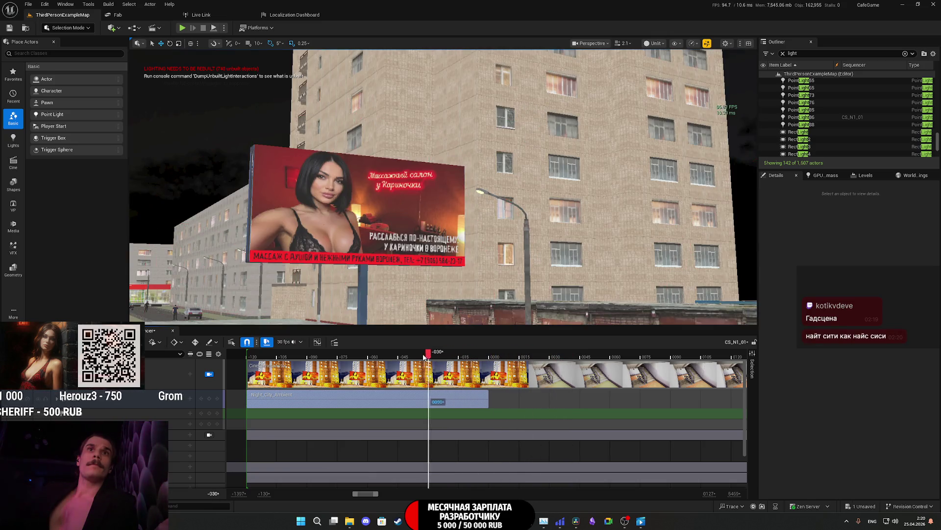